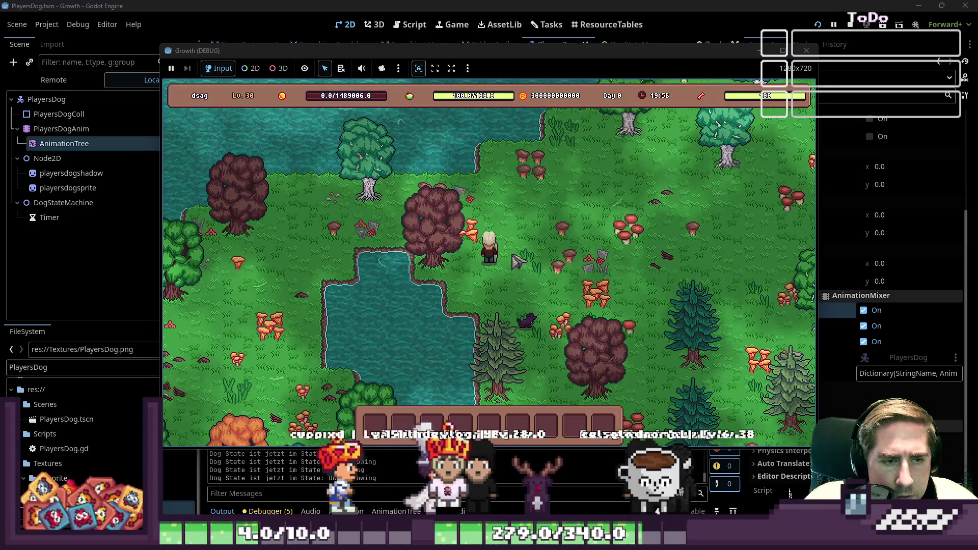
Step: Stop the running game and look over the PlayersDog.png sprite sheet in Aseprite
click(805, 49)
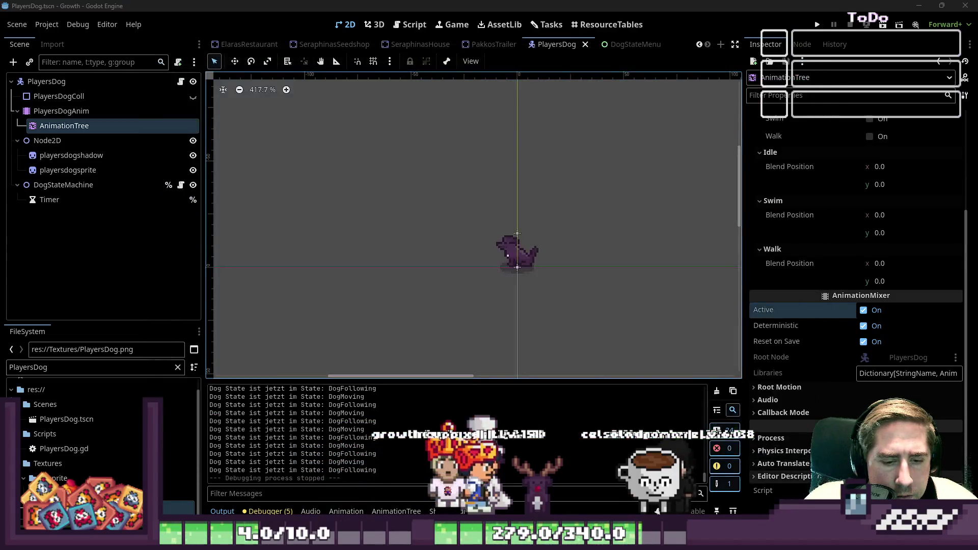
mouse_move(663, 540)
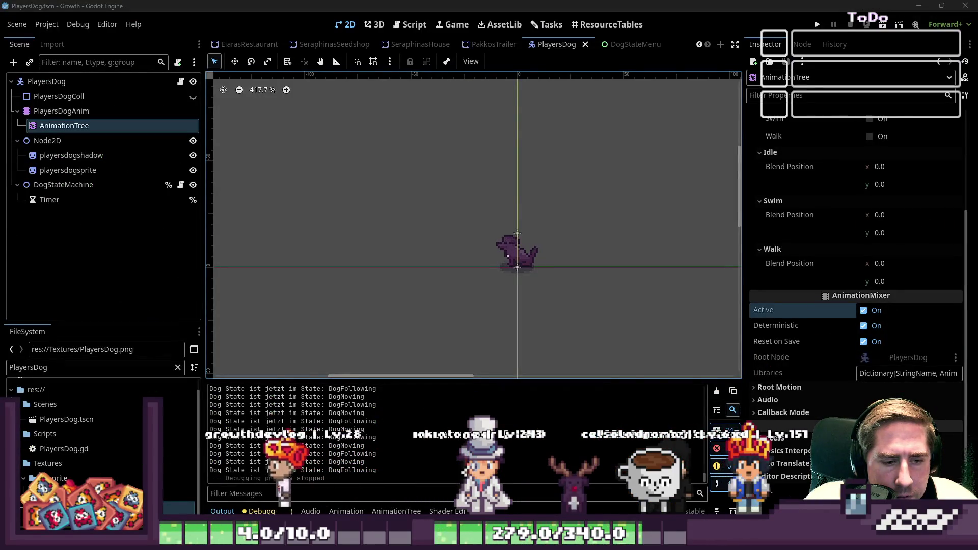
mouse_move(494, 540)
click(551, 479)
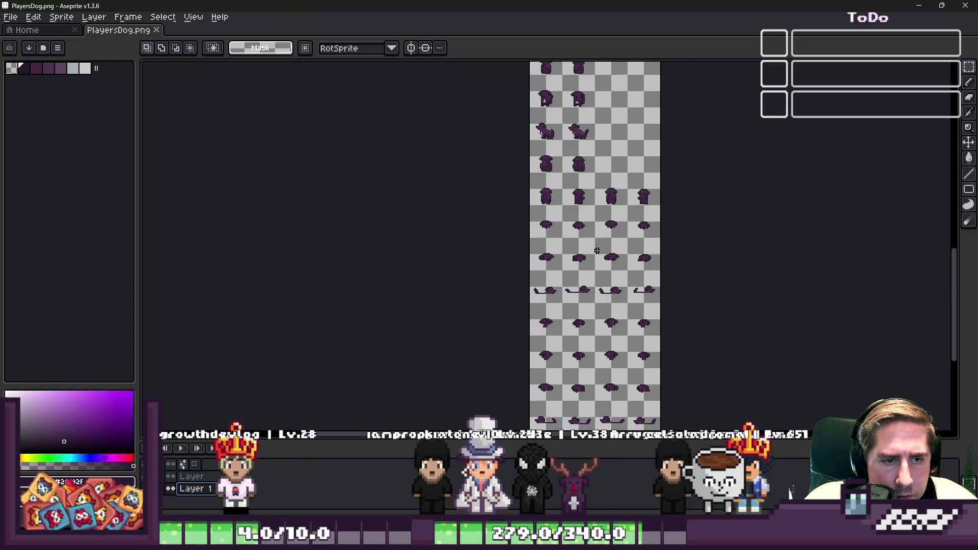
click(918, 5)
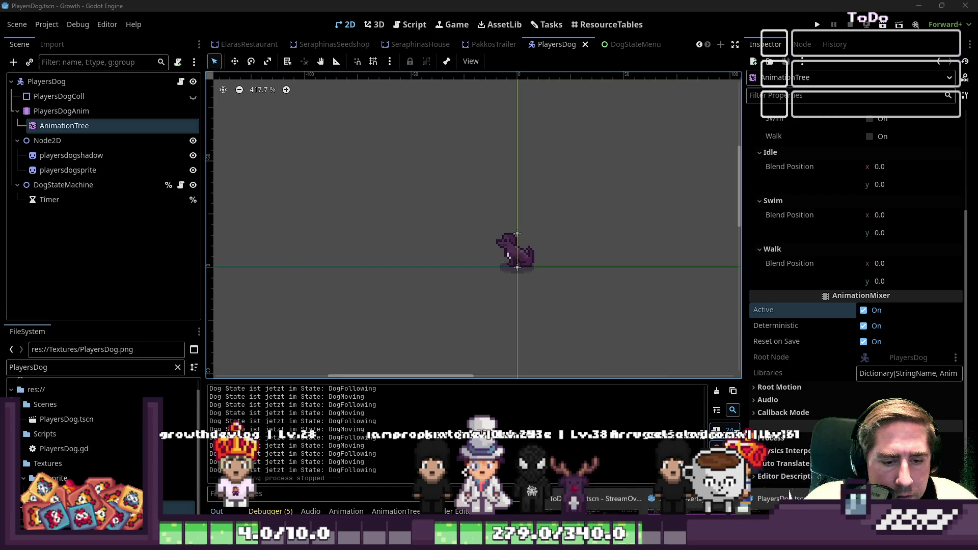
Step: Switch back to the Godot editor and launch the Growth game for a test run
click(790, 493)
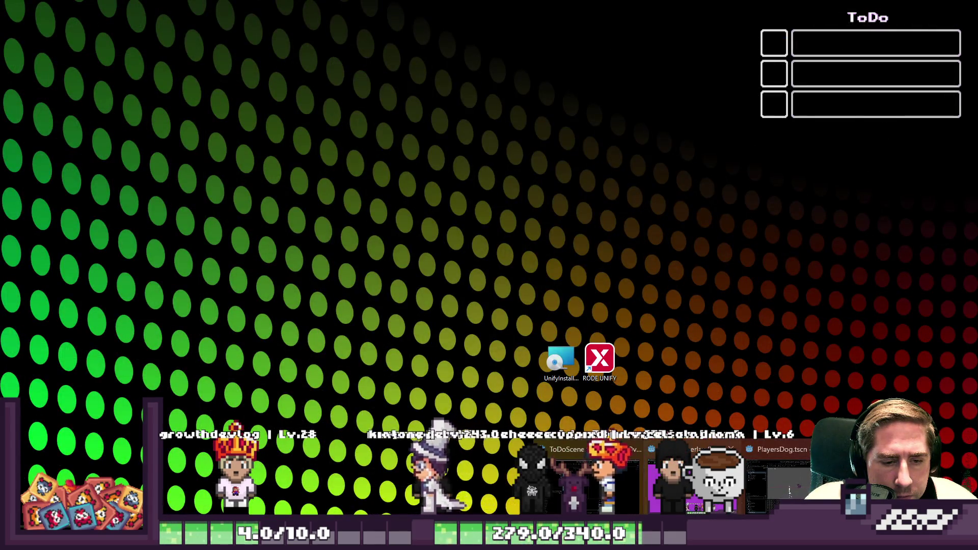
click(714, 507)
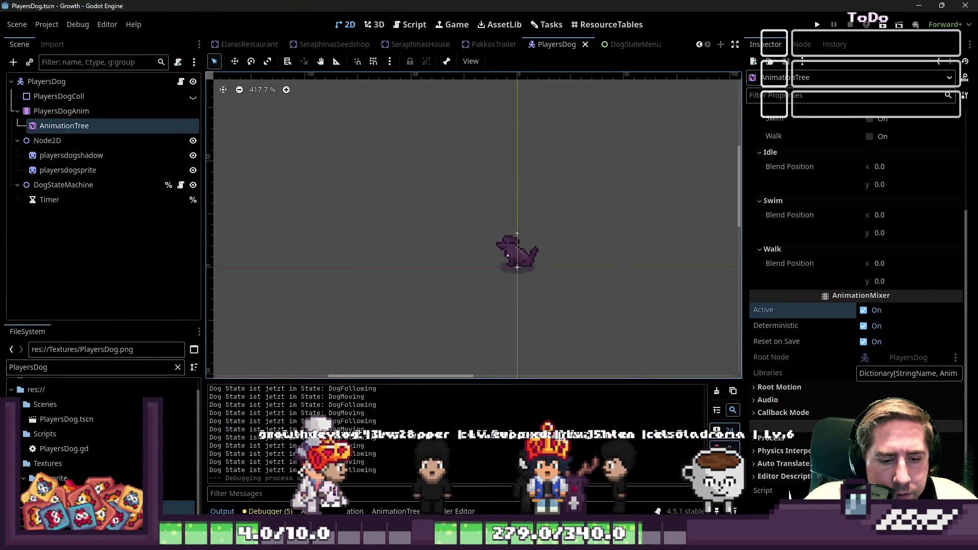
mouse_move(789, 494)
click(816, 24)
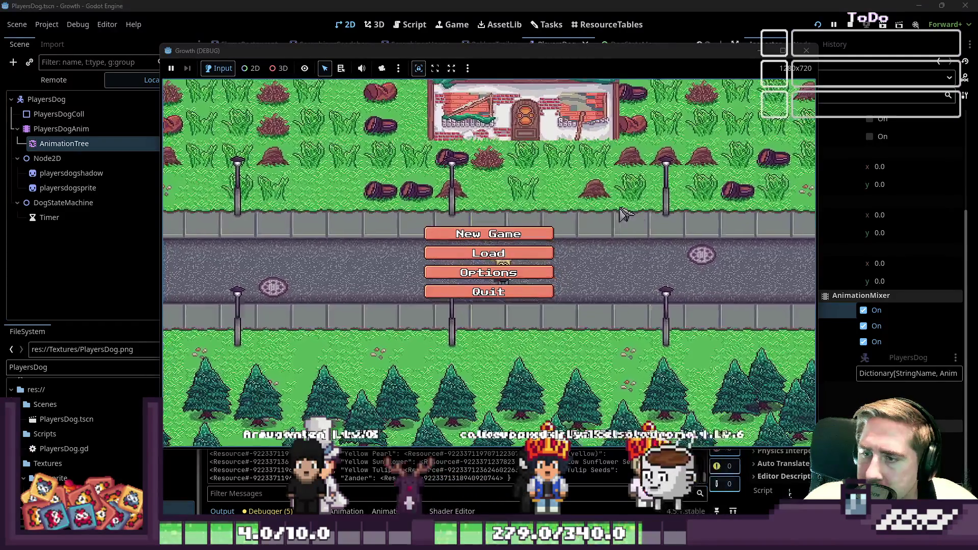
Step: Start a new game with a character named 'ads'
click(487, 231)
text(ads)
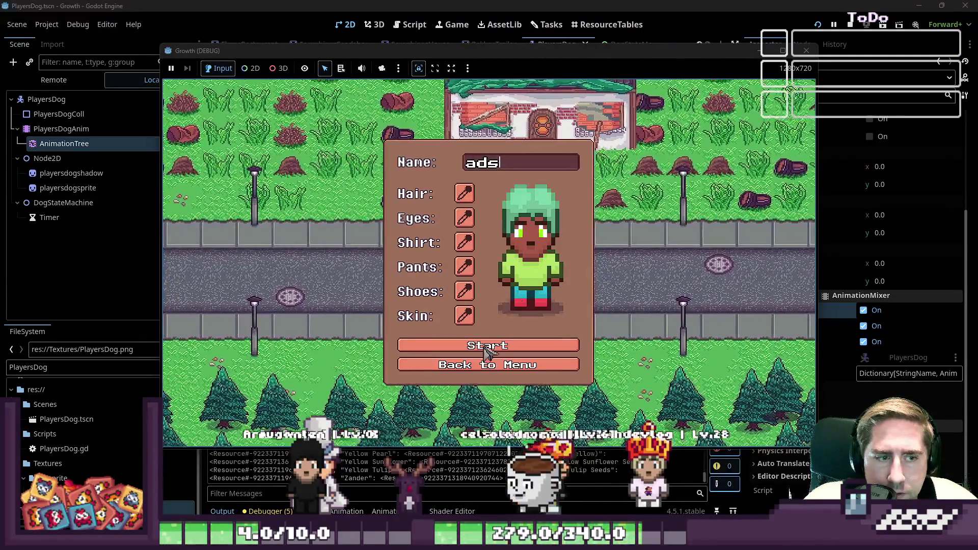
click(487, 352)
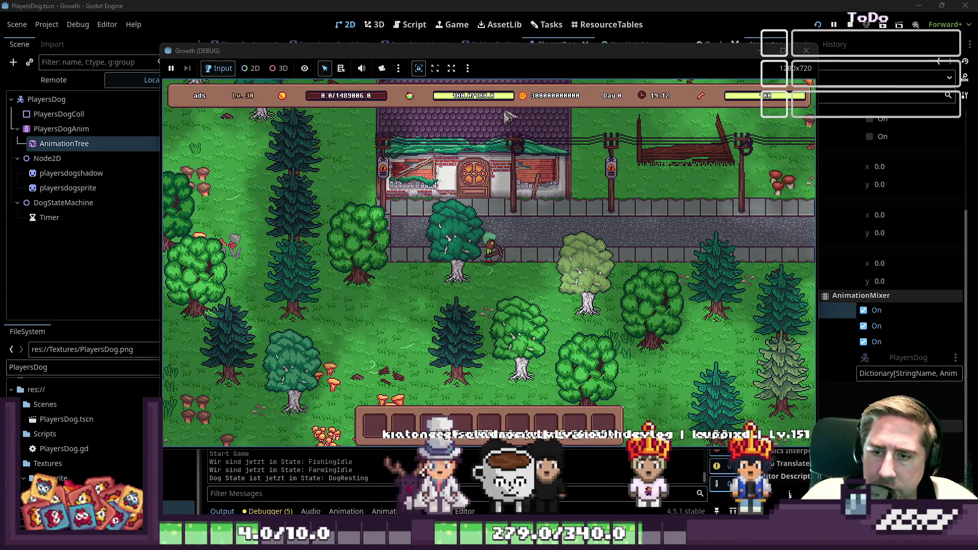
Step: Walk the character left and down through the forest to the pond, with the dog following
key(a)
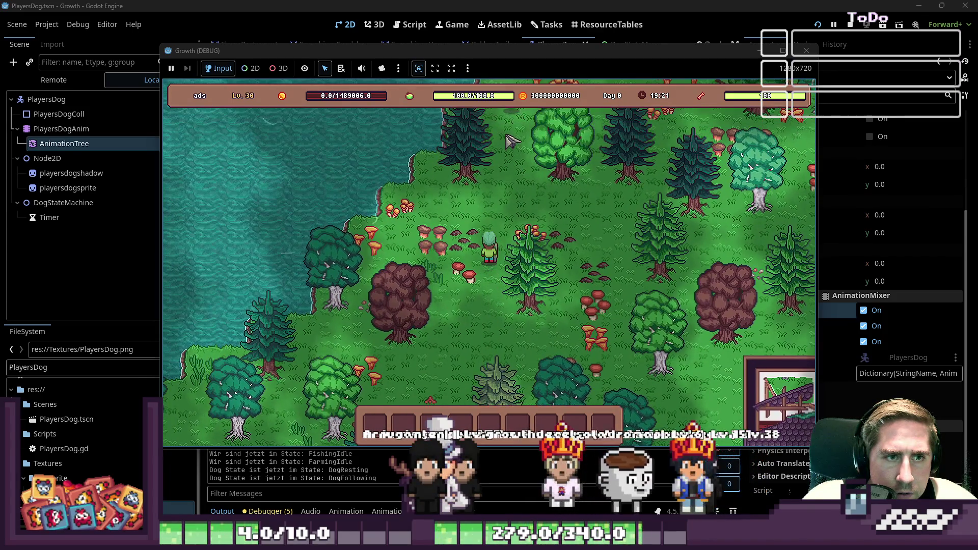
key(s)
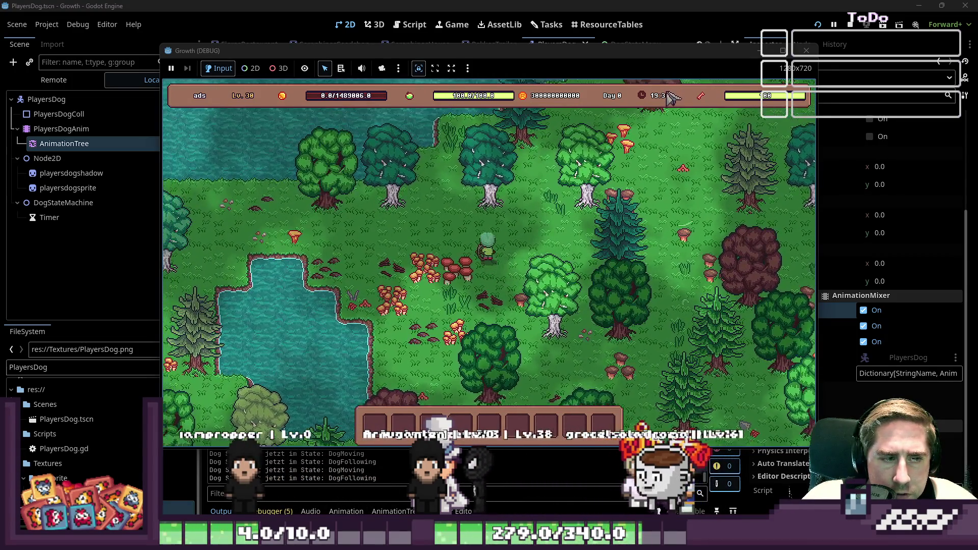
key(a)
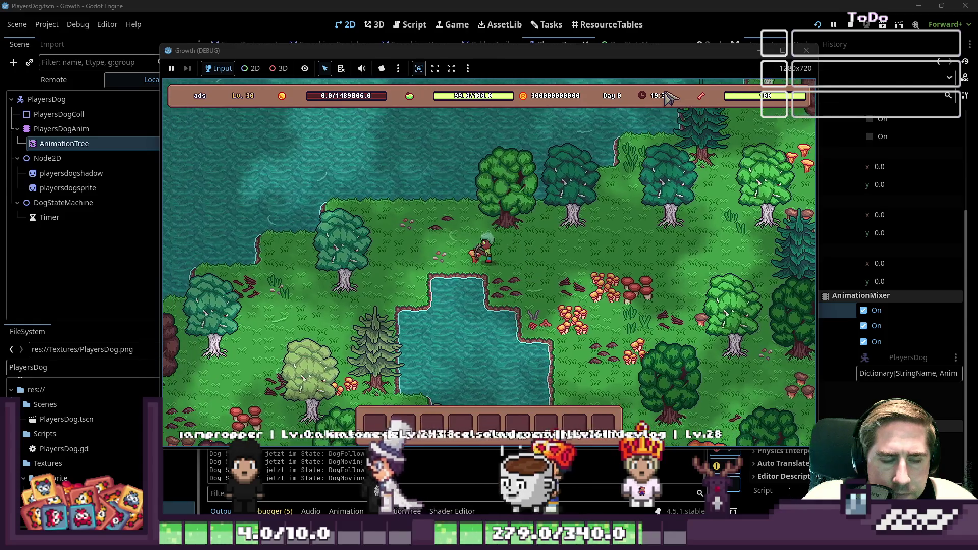
key(s)
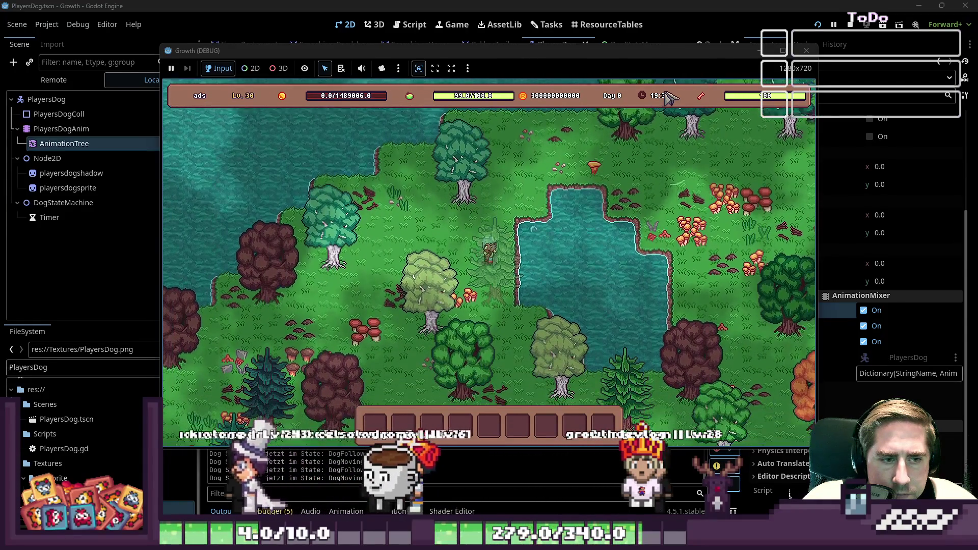
key(d)
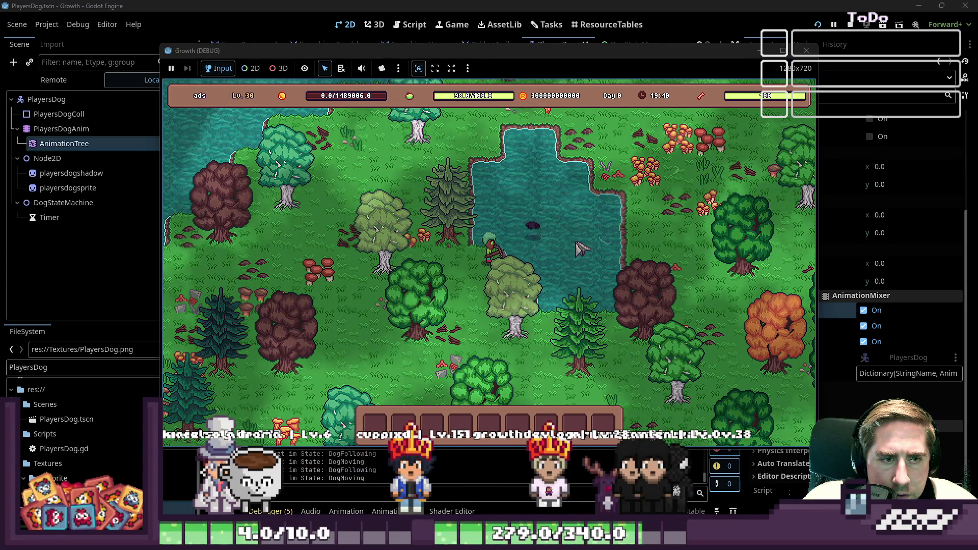
Step: Walk back and forth along the pond edge to watch the dog swim
key(a)
key(s)
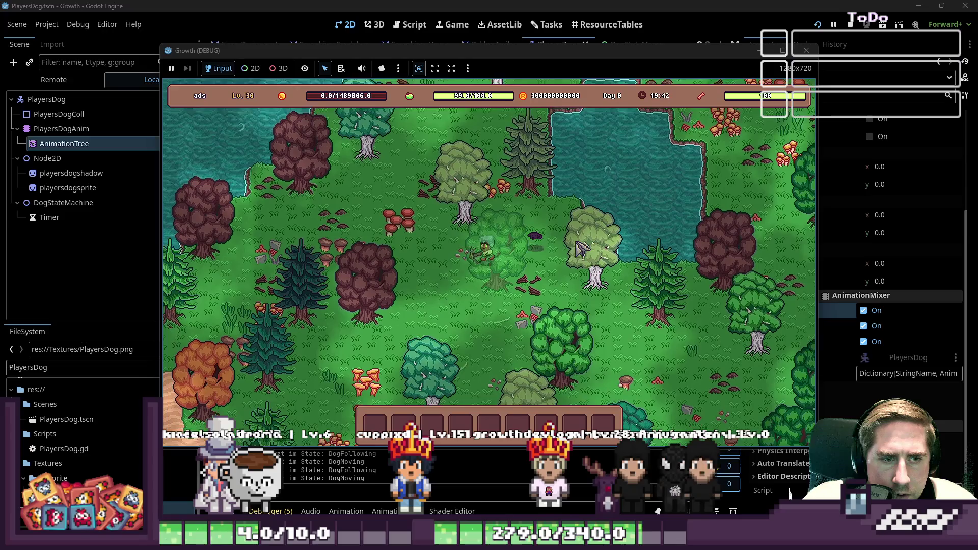
key(w)
key(d)
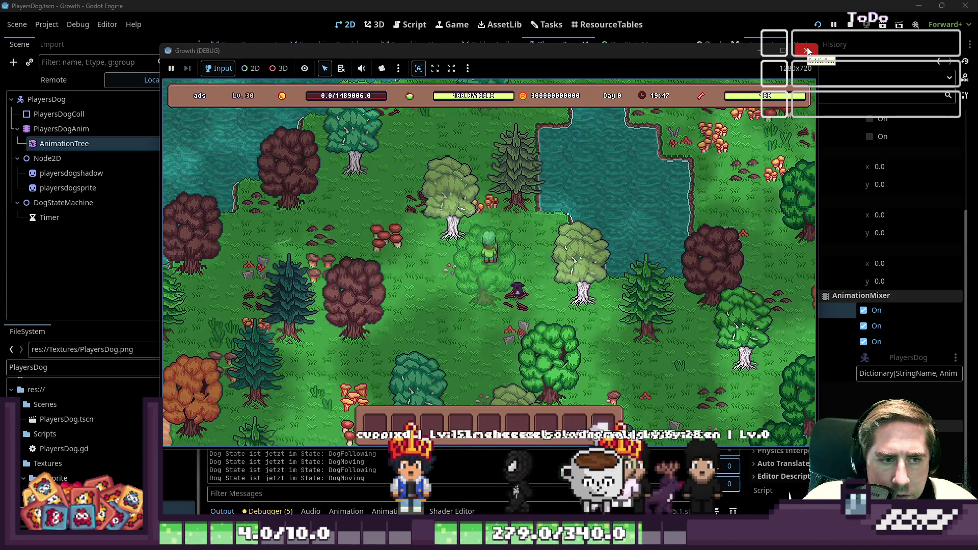
key(w)
key(a)
key(w)
key(d)
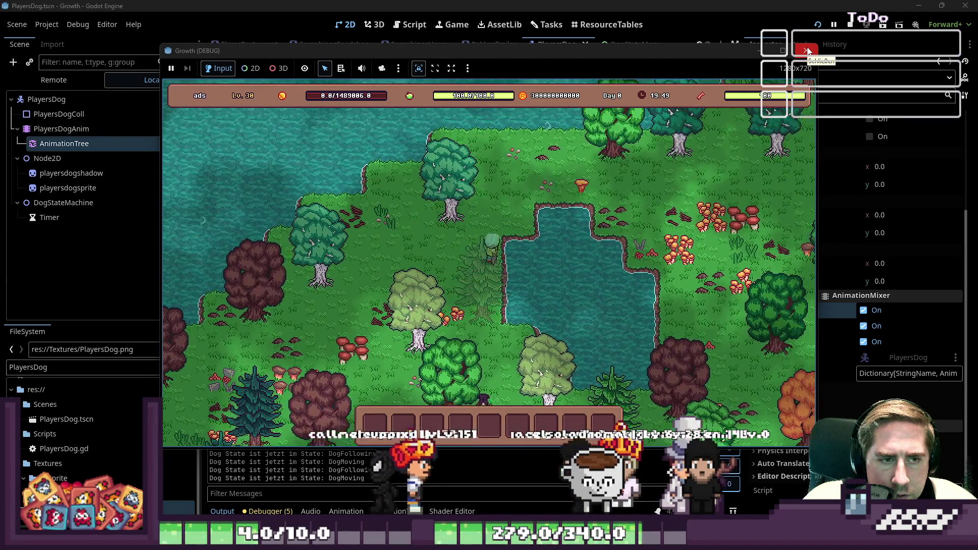
key(s)
key(d)
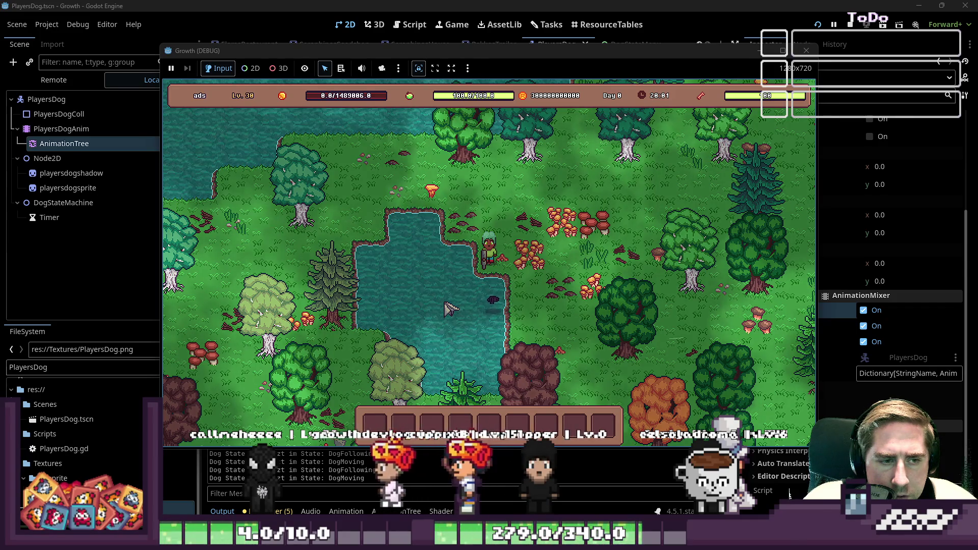
Step: Walk past and away from the pond, then stop the game and open PlayersDog.gd
key(w+a)
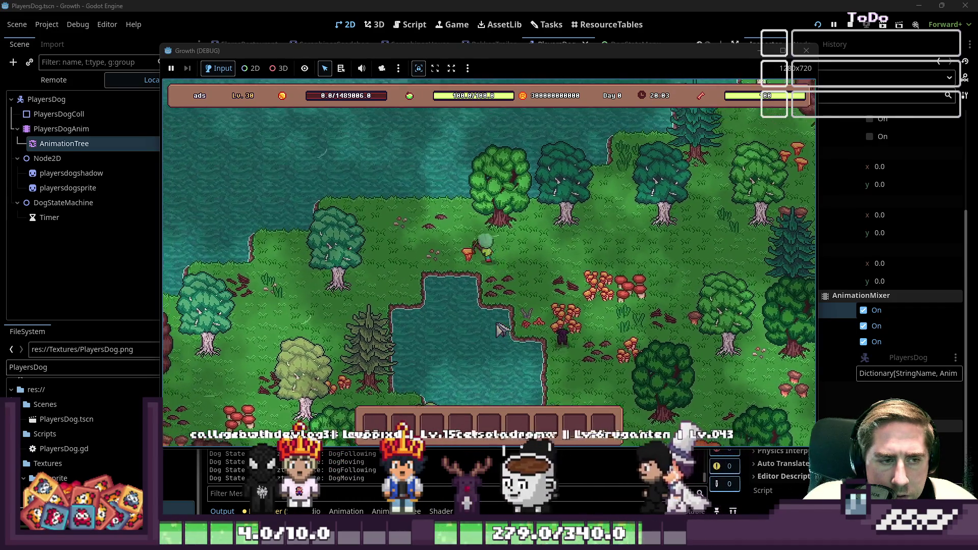
key(s+a)
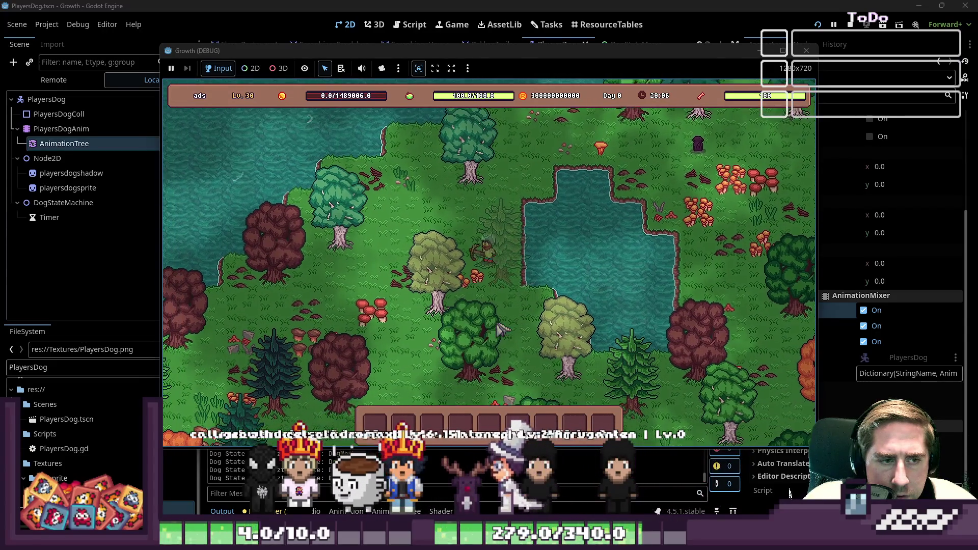
key(s+d)
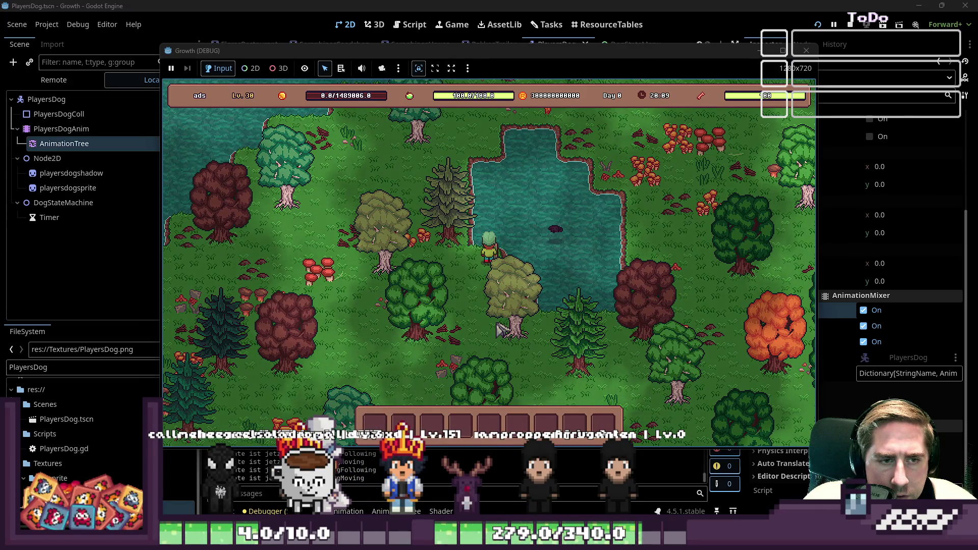
key(s+a)
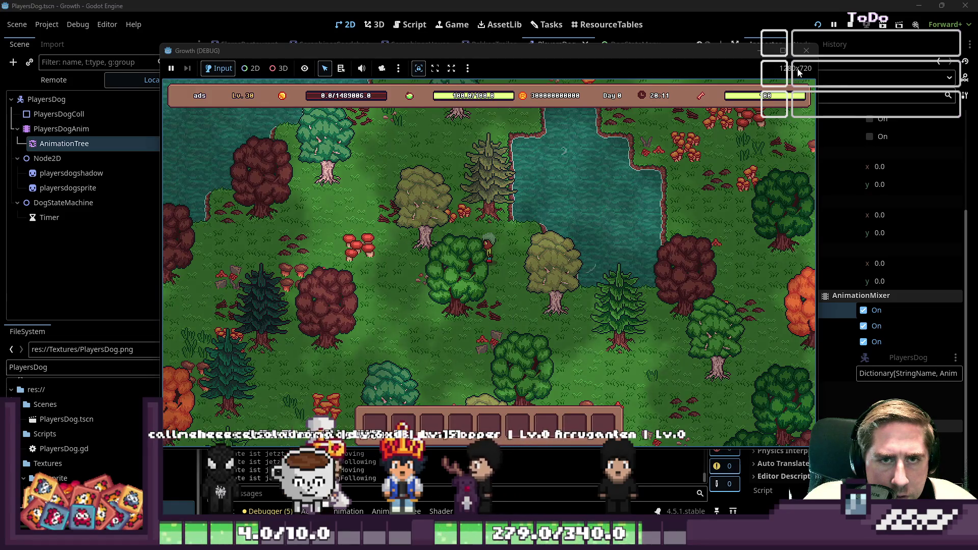
key(F8)
click(414, 24)
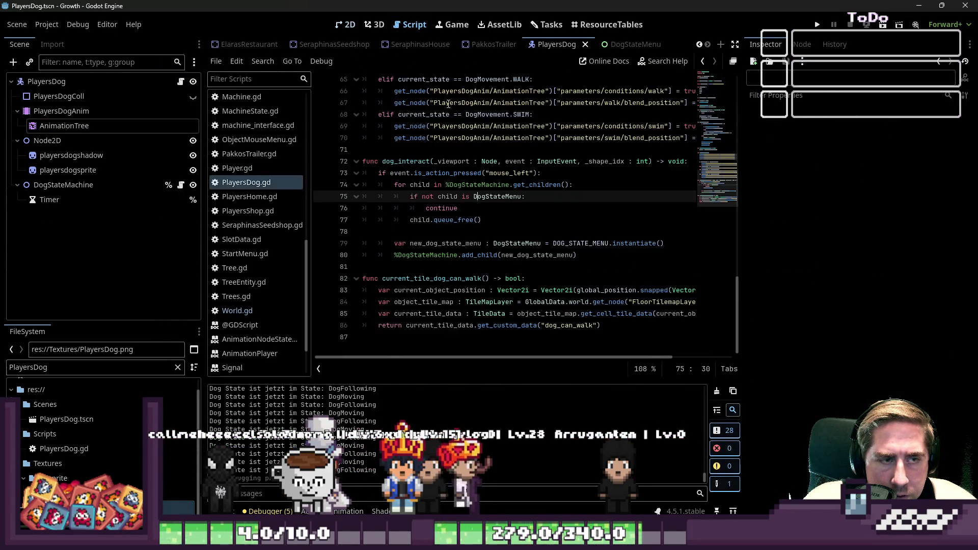
Step: Widen the code area and add a Vector2(16,16) offset to global_position on line 83
click(472, 211)
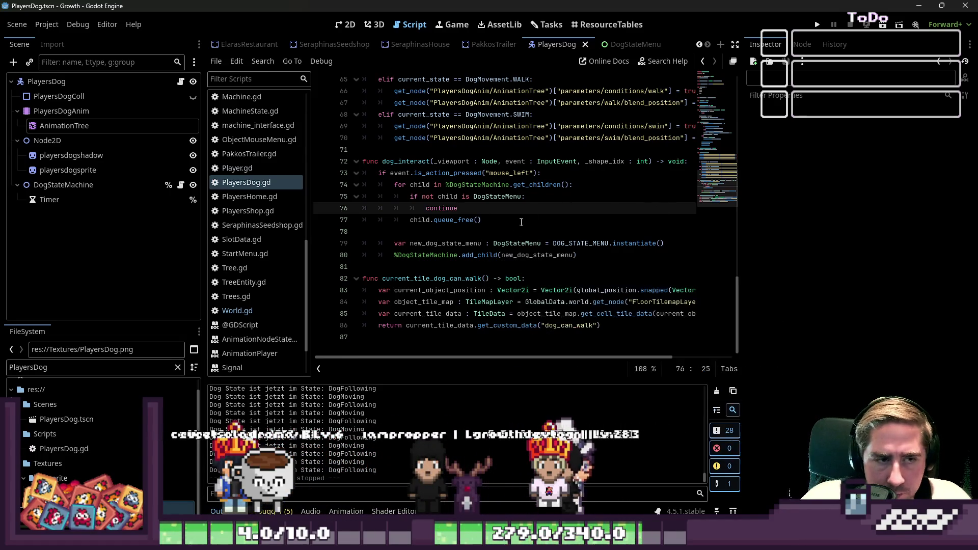
key(Down)
key(Down)
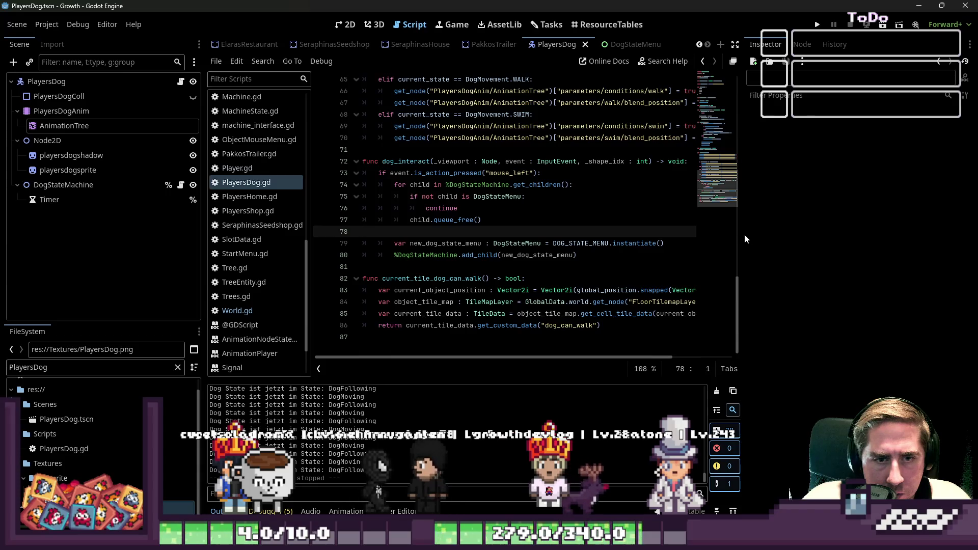
drag(743, 235, 890, 233)
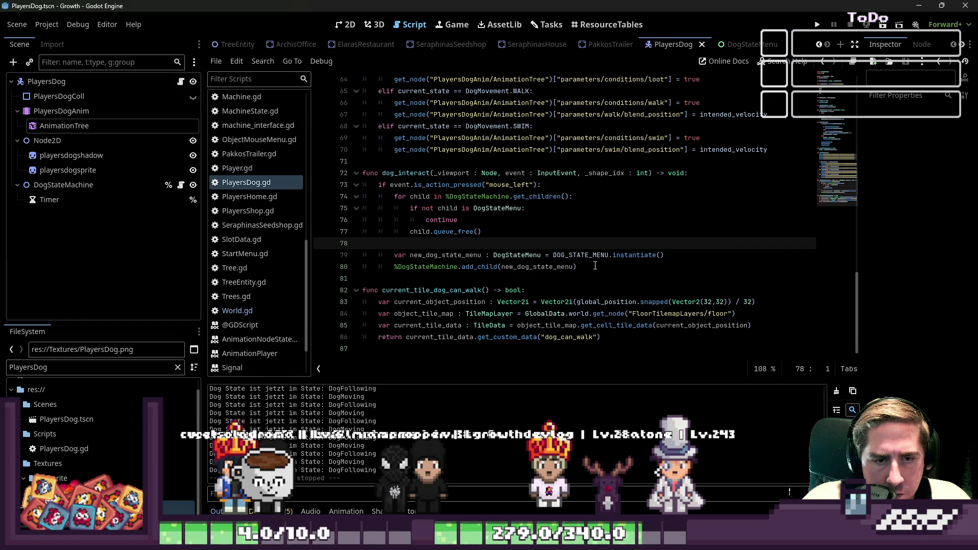
click(741, 302)
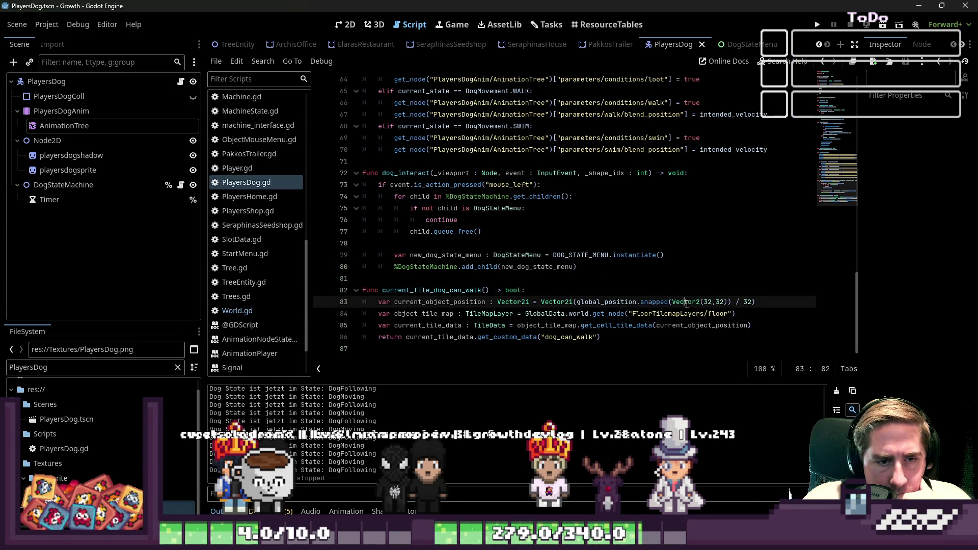
key(Right)
key(Right)
key(Right)
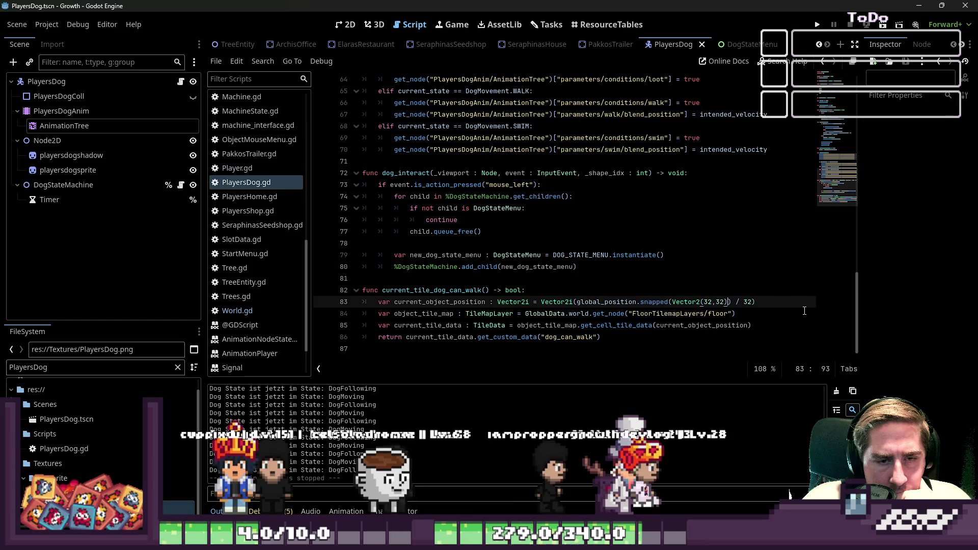
text(+ V)
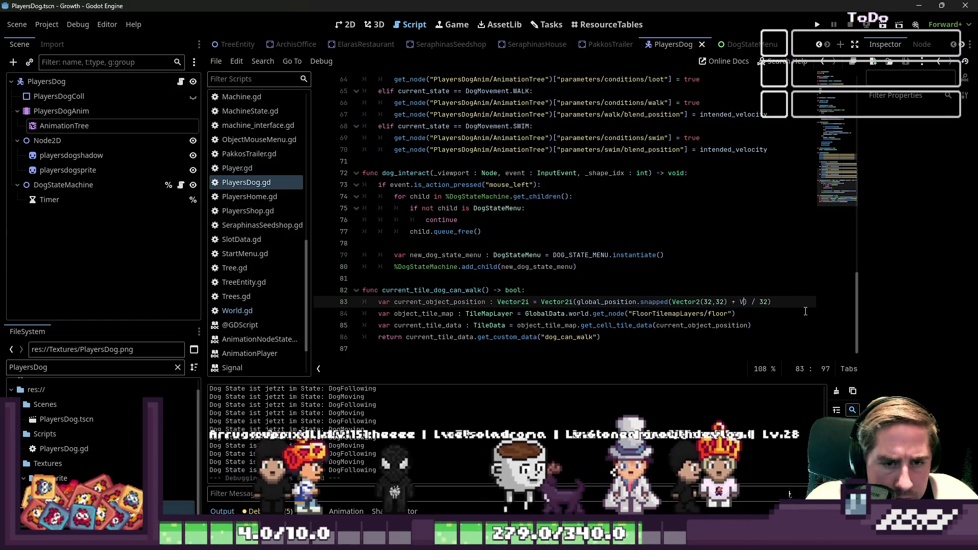
key(BackSpace)
key(BackSpace)
key(BackSpace)
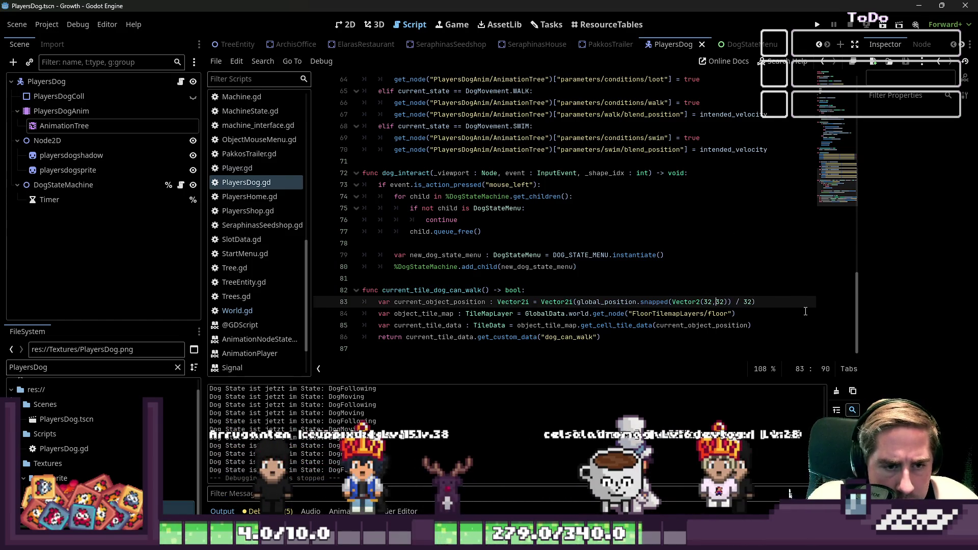
key(ctrl+Left)
key(ctrl+Left)
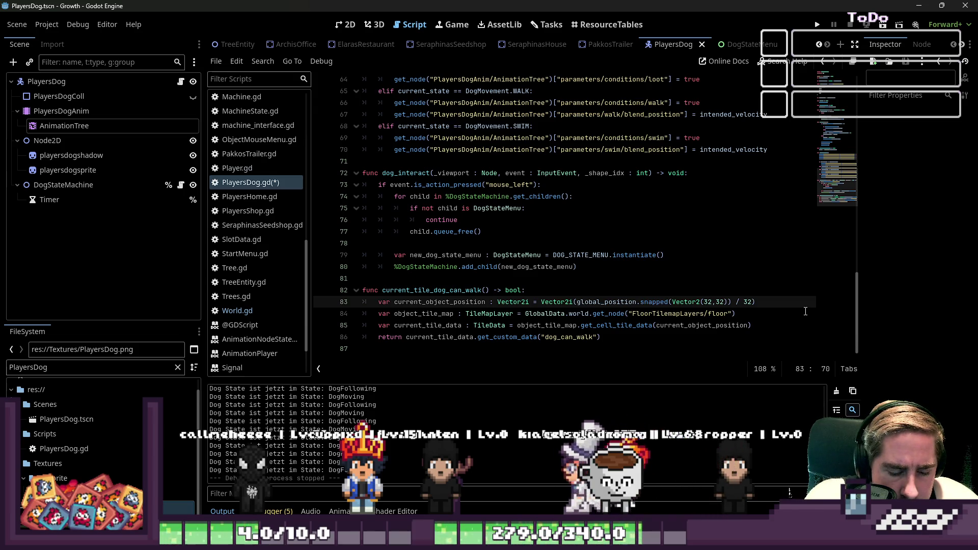
text( + Vector2()
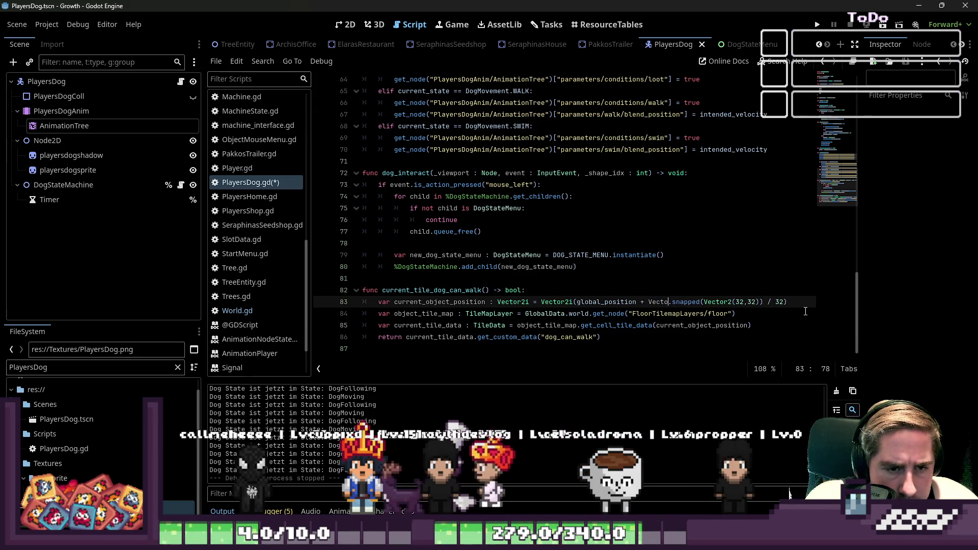
text(16,1)
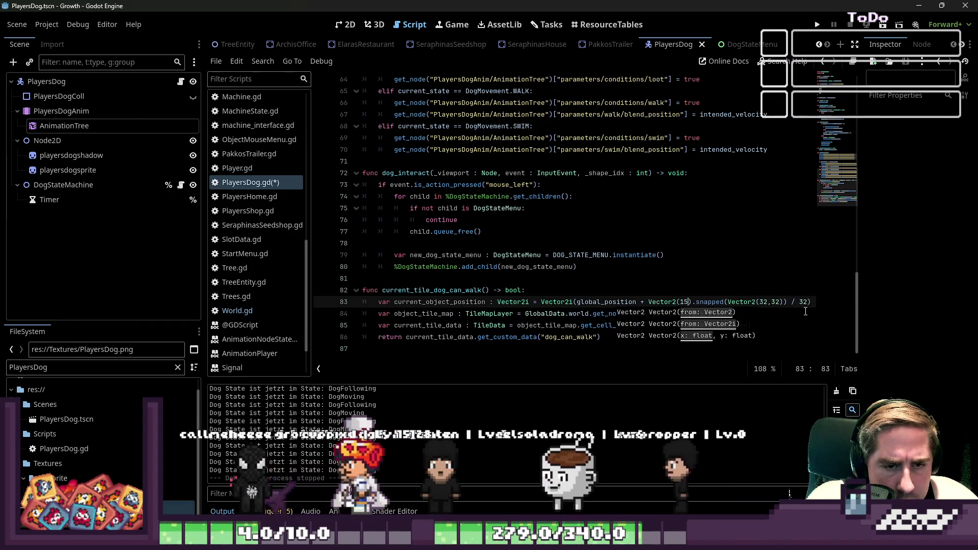
text(6))
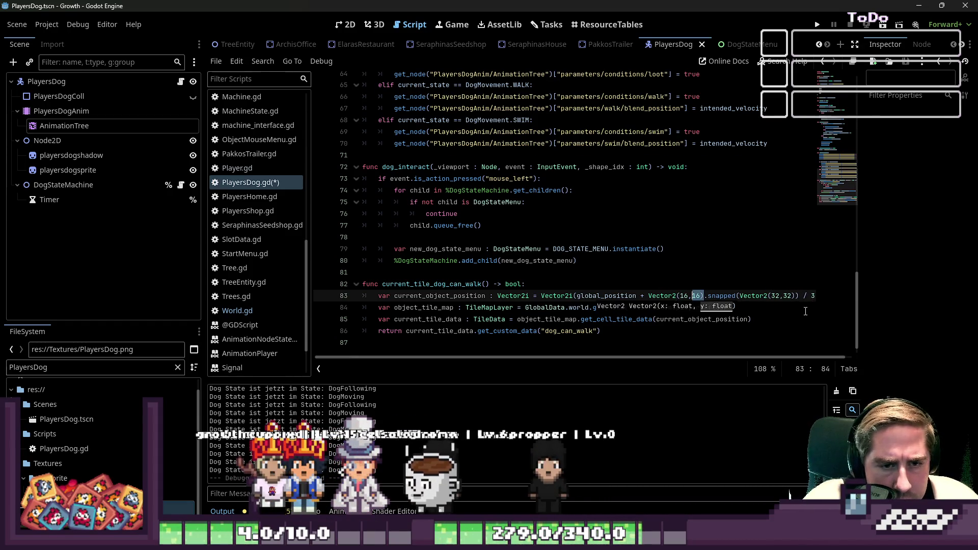
Step: Wrap the position-plus-offset sum in Vector2() before .snapped(), then launch the game
key(ctrl+shift+Left)
key(ctrl+shift+Left)
key(ctrl+space)
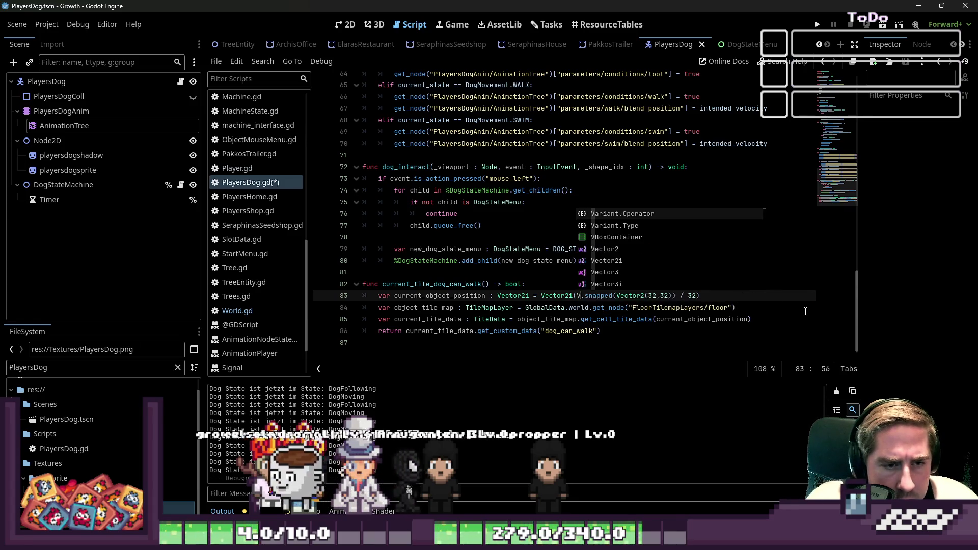
key(Escape)
text(2)
key(ctrl+shift+Right)
key(ctrl+shift+Right)
key(ctrl+shift+Right)
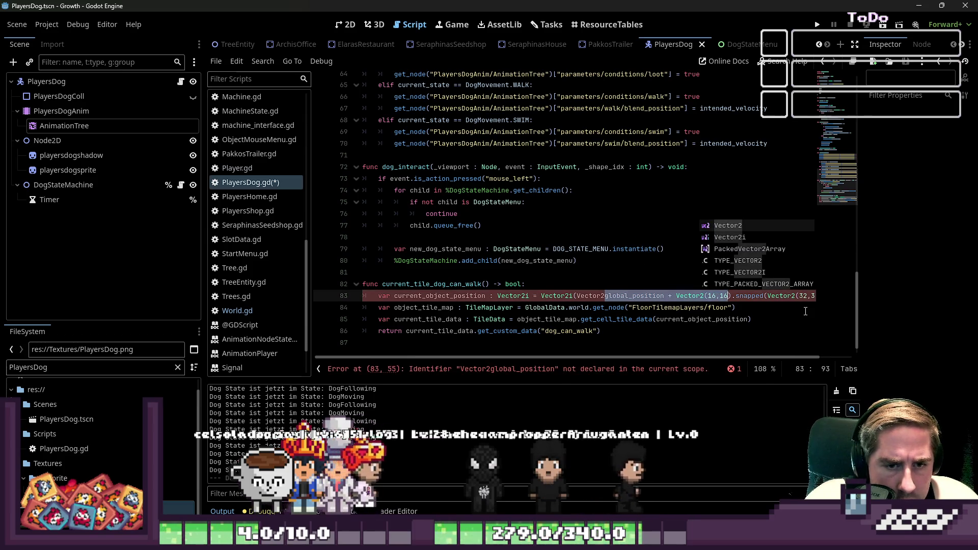
key(Escape)
text(()
click(665, 201)
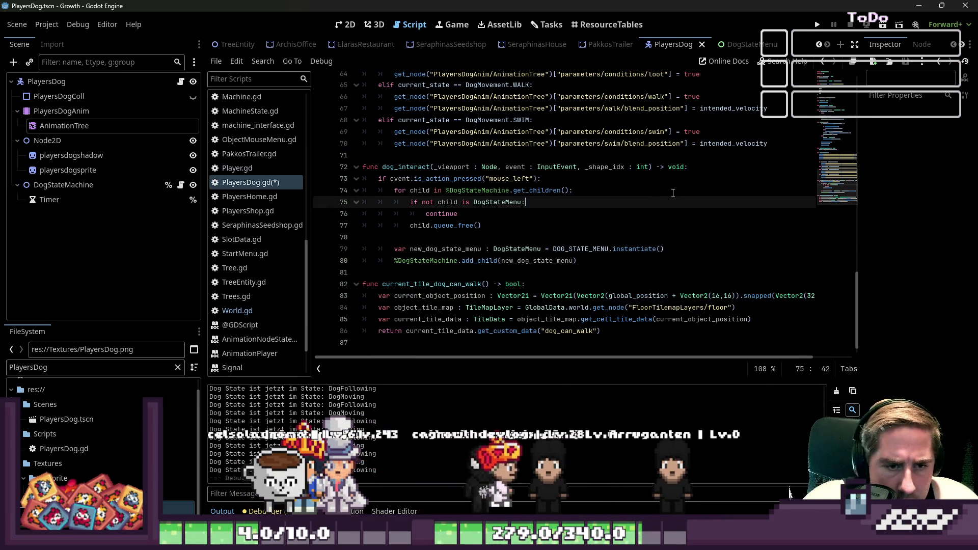
click(817, 22)
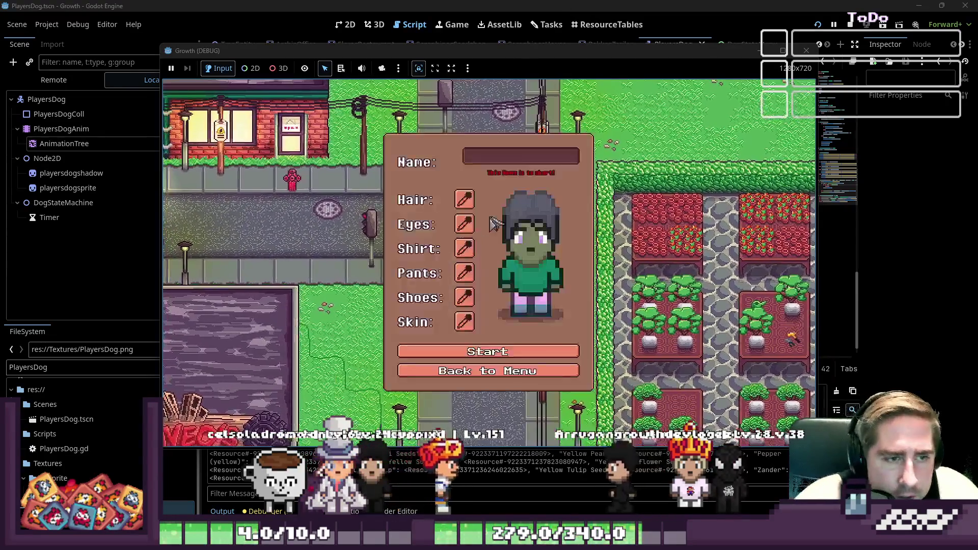
Step: Start with a character named 'da' and walk left through the forest toward the pond
text(dal)
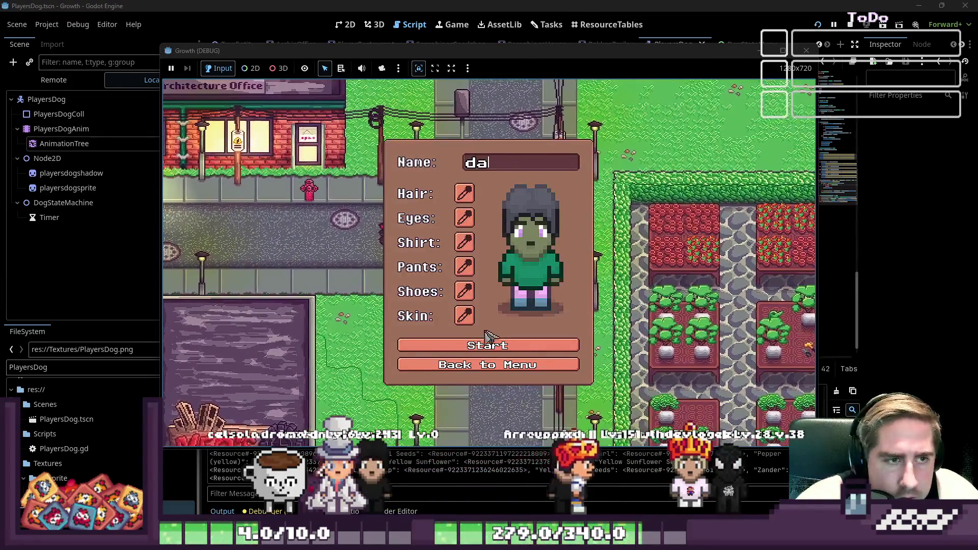
click(488, 346)
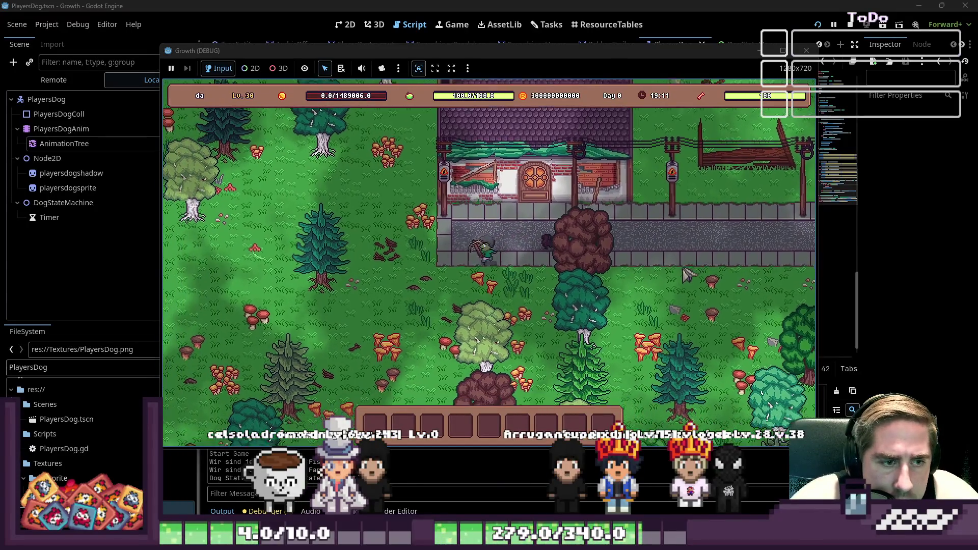
key(a)
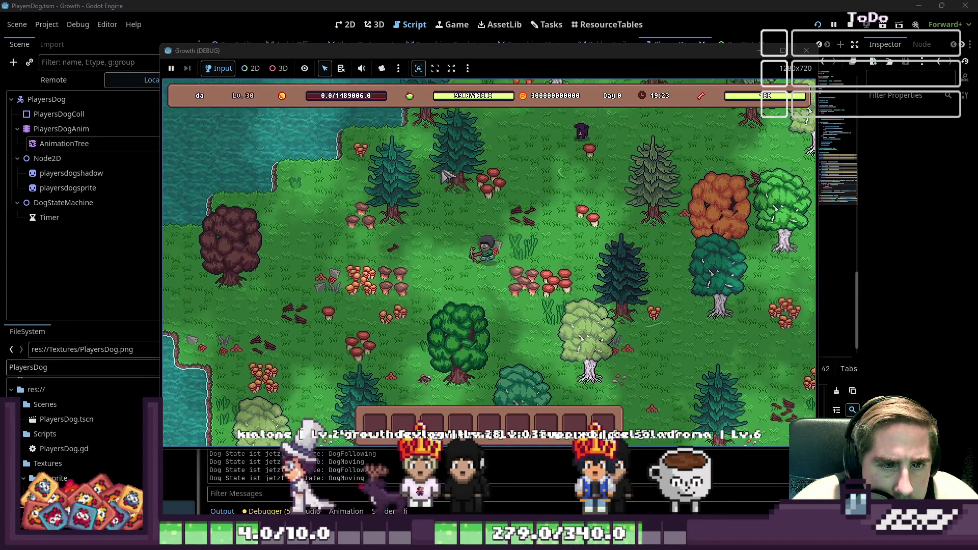
key(w+a)
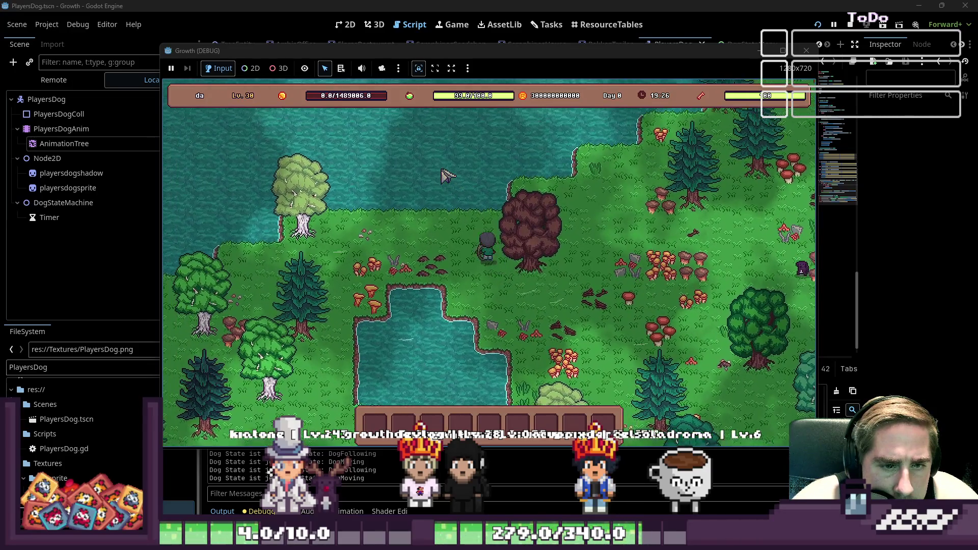
key(s+a)
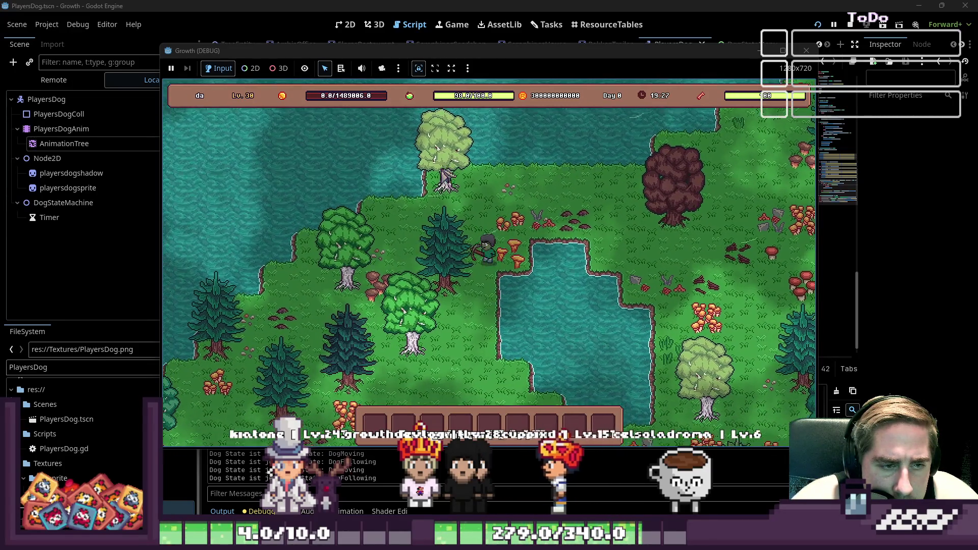
key(s)
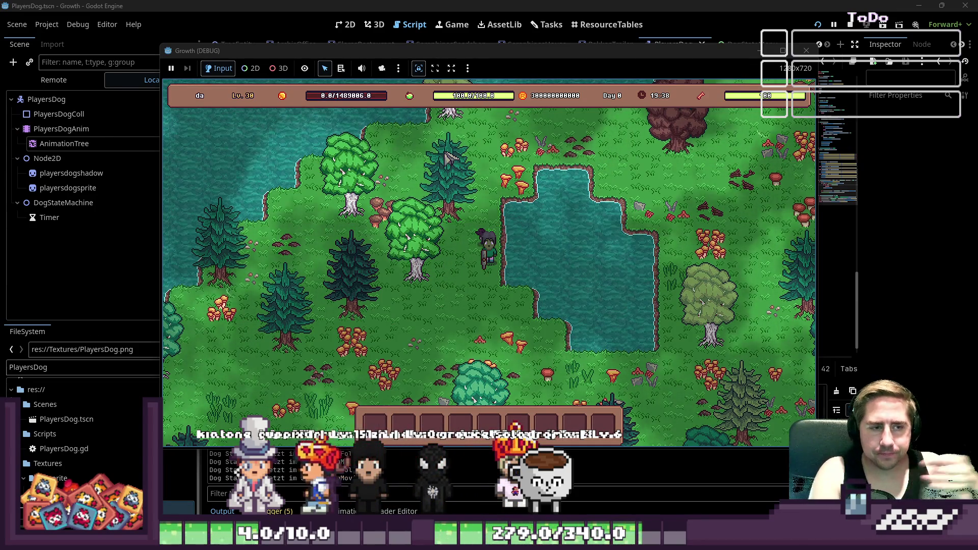
Step: Walk beside the pond, open and close the dog's action menu, then stop the game
key(w)
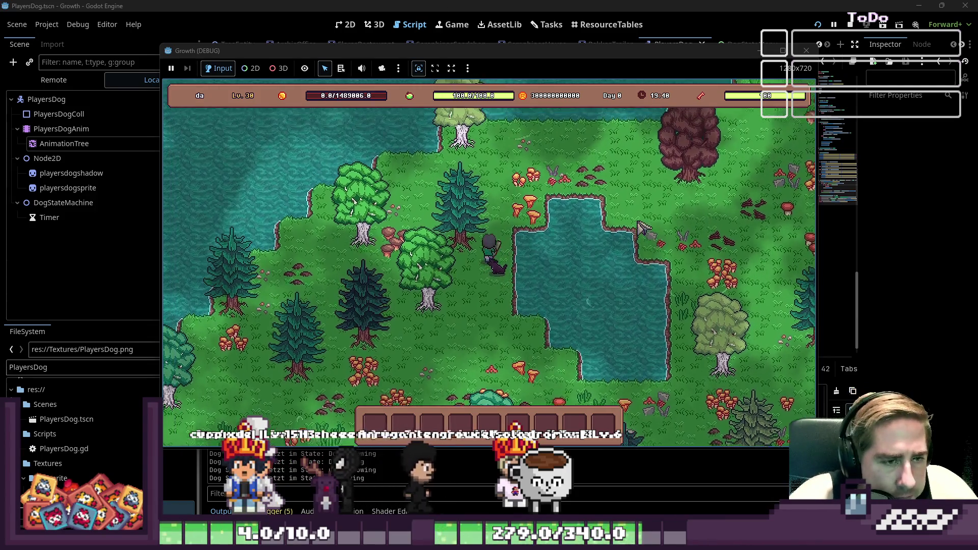
key(s)
key(d)
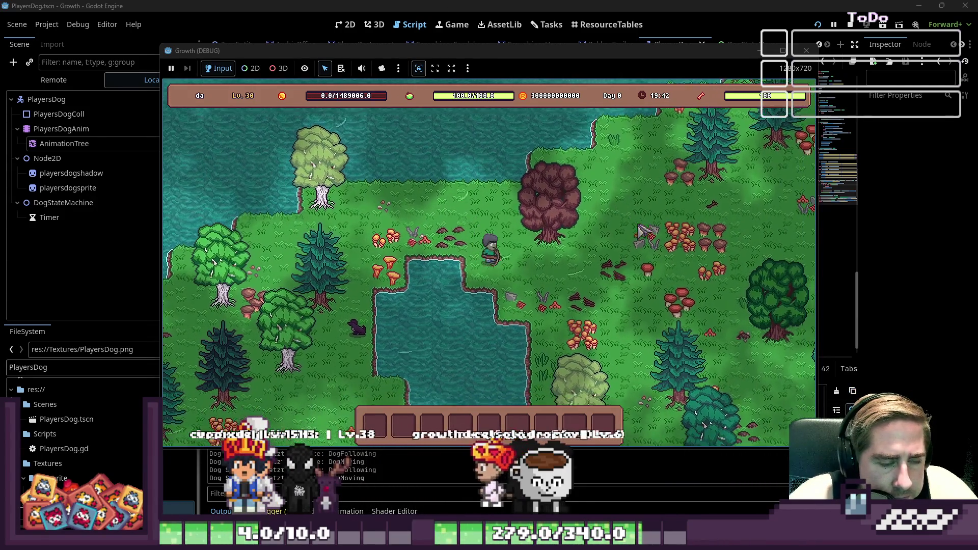
click(309, 262)
click(305, 229)
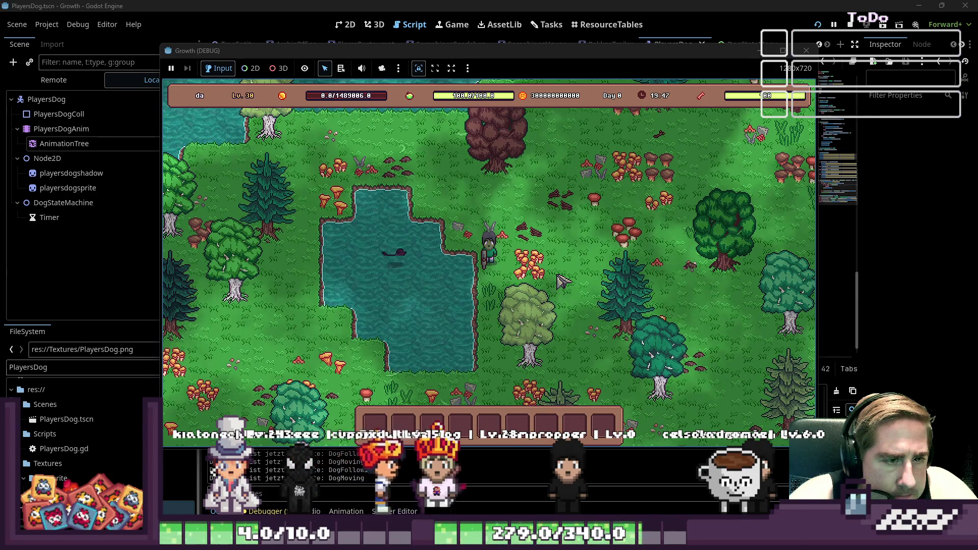
key(F8)
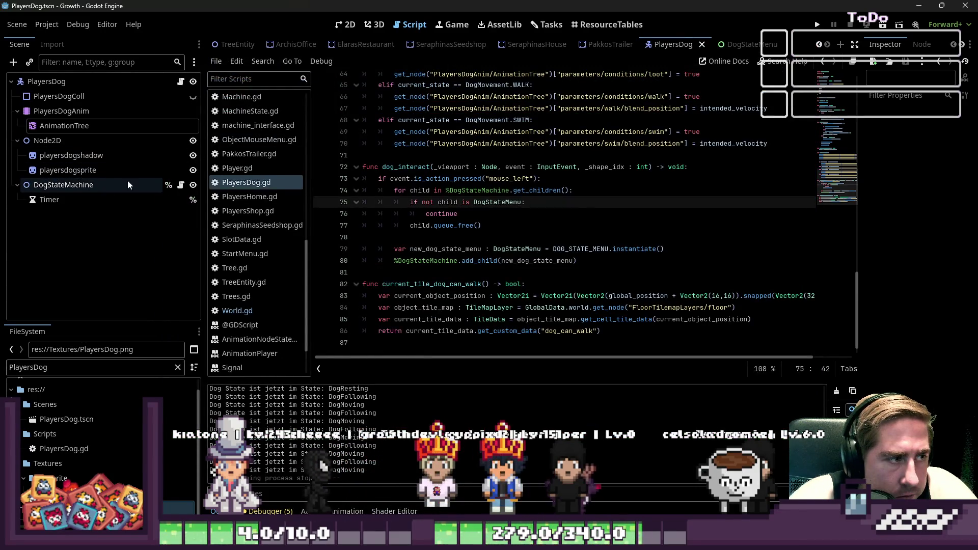
Step: Save and relaunch the game, then enter 'das' as the new character's name
click(817, 26)
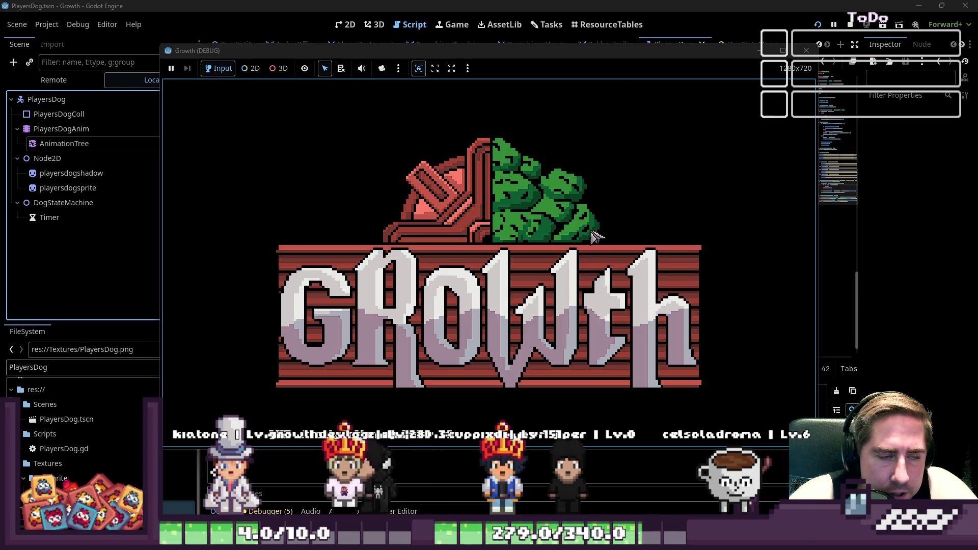
click(543, 236)
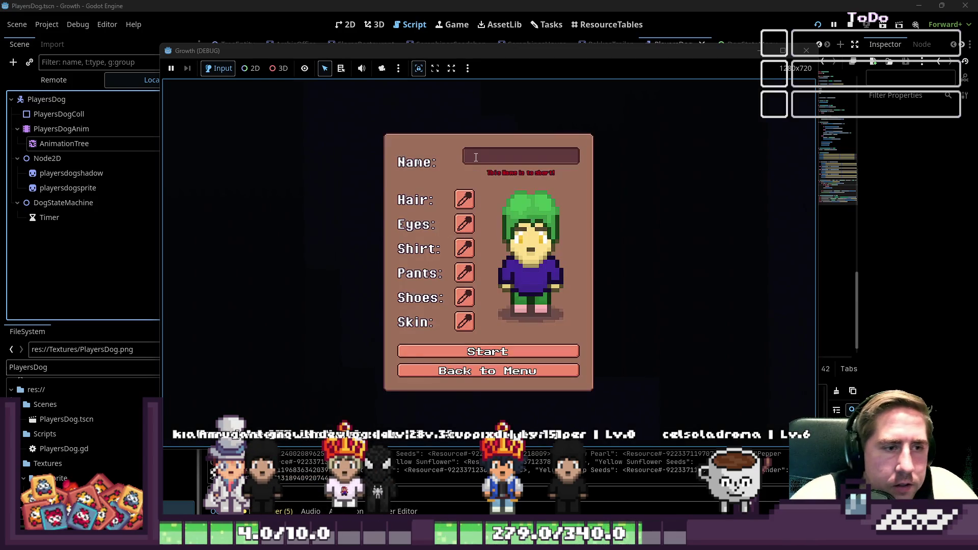
text(das)
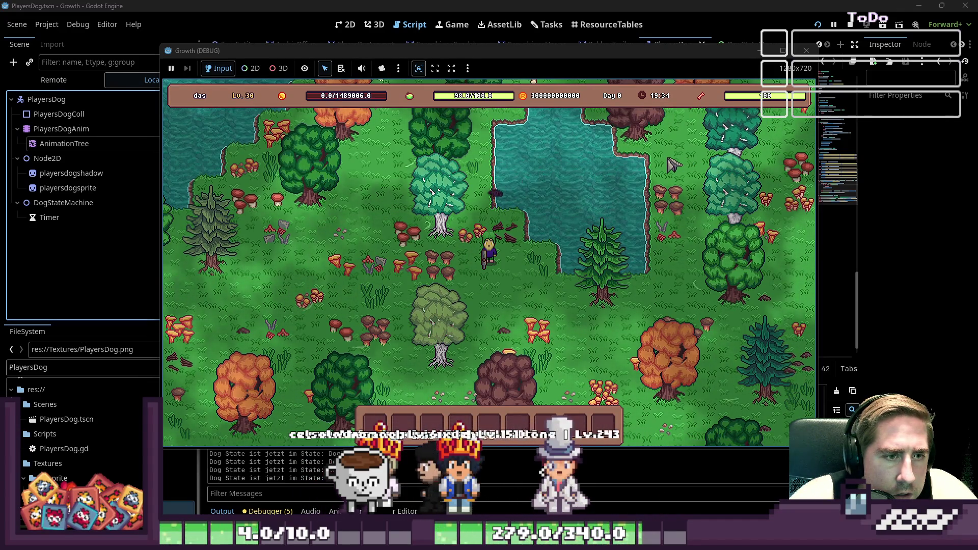
Step: Walk right past the pine, up beside the pond and back left, then stop the game
key(d)
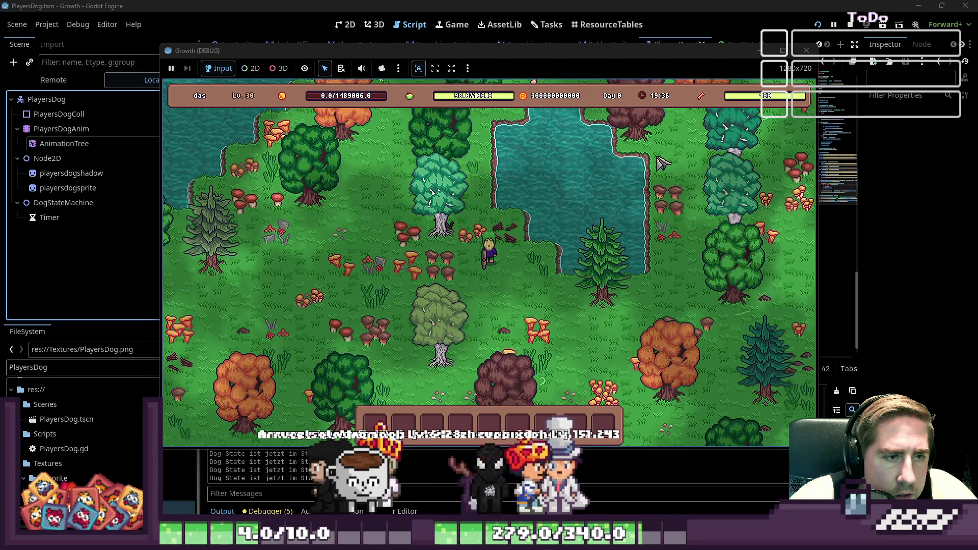
key(d)
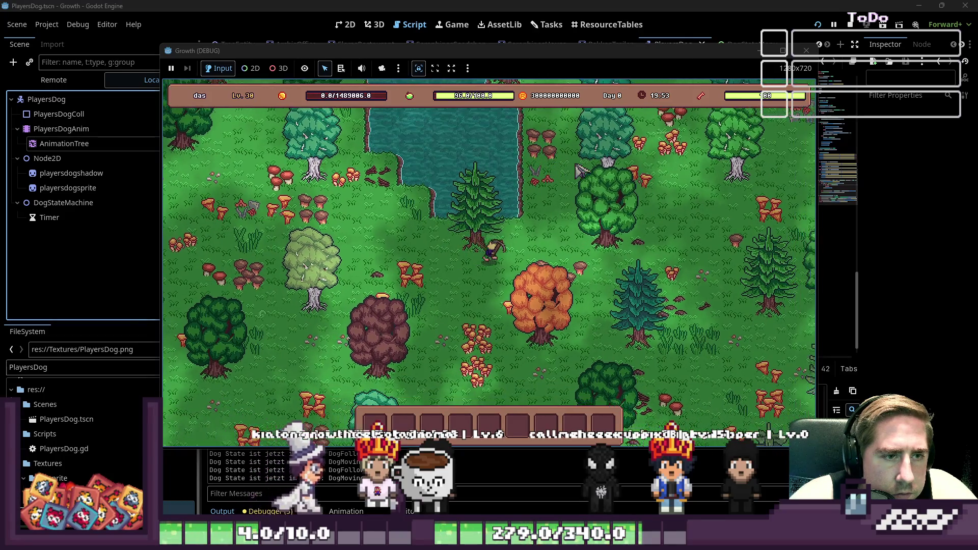
key(w)
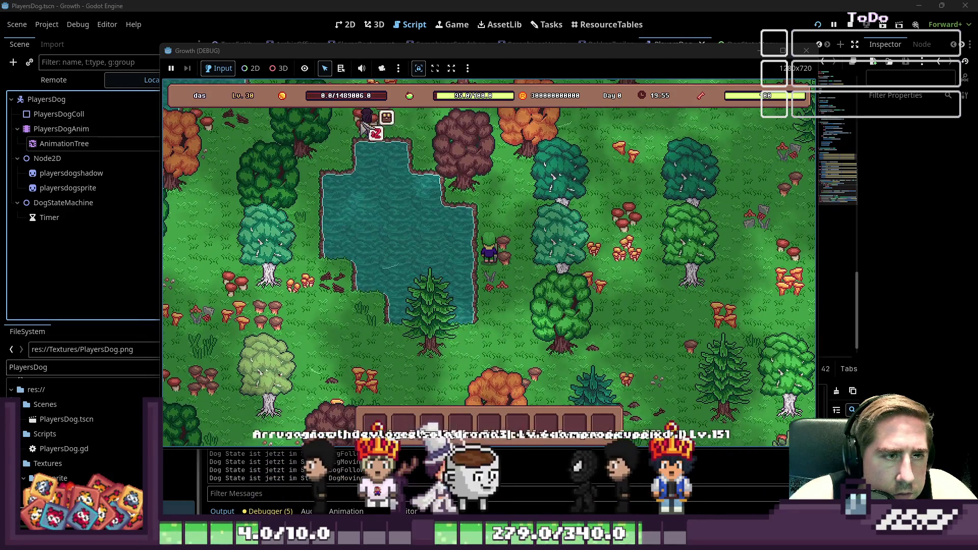
key(s)
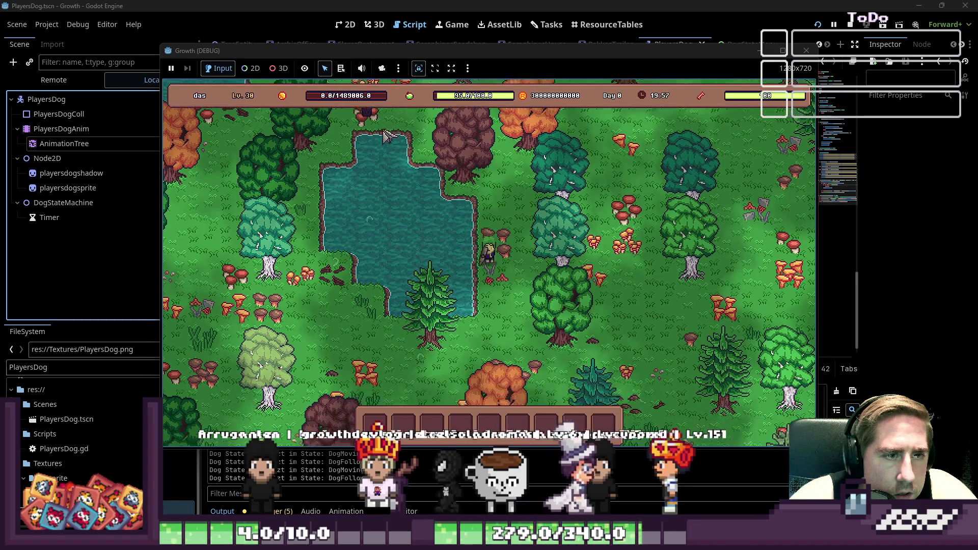
key(a)
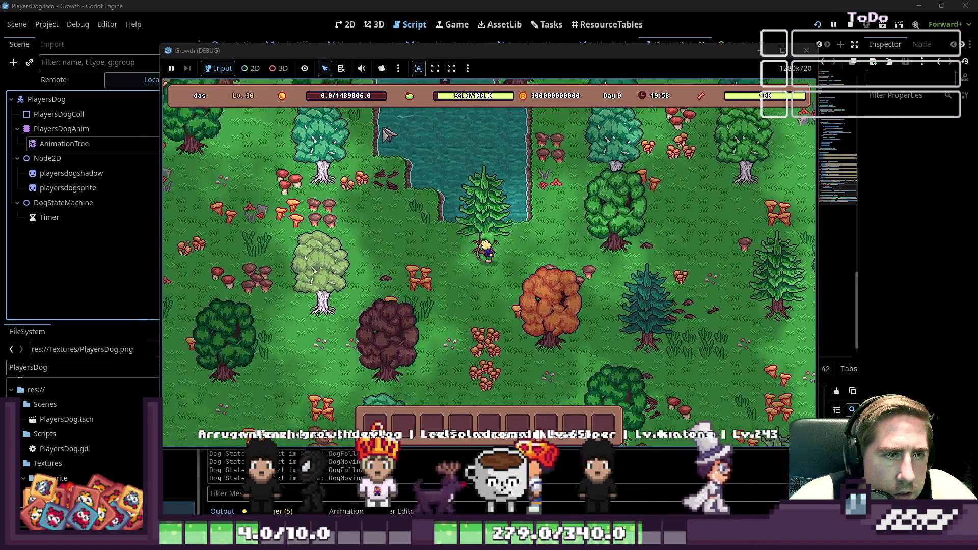
key(a)
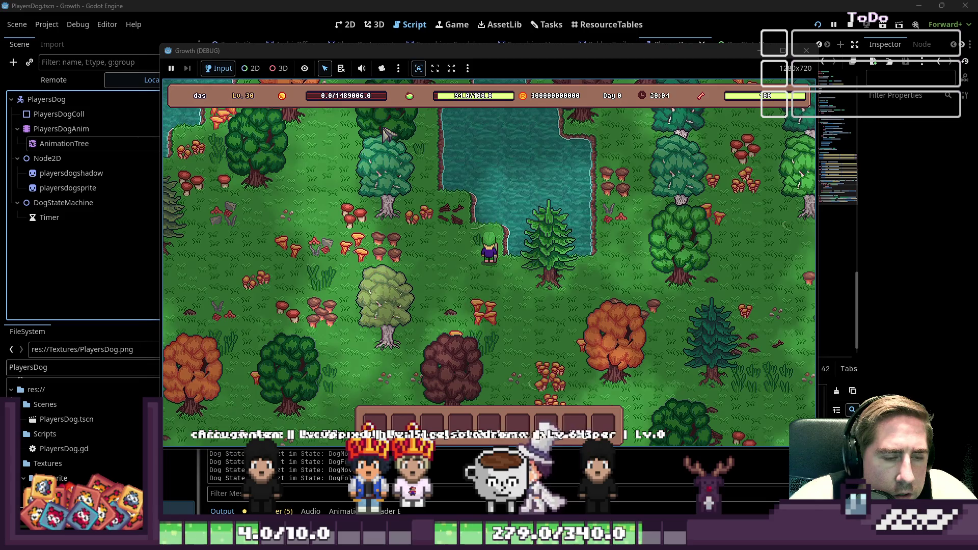
click(798, 52)
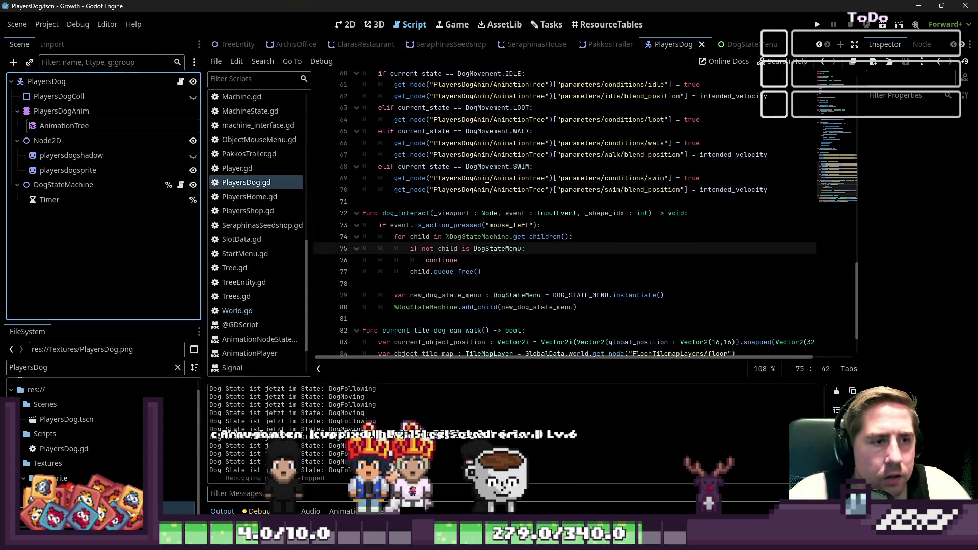
scroll(482, 175, up, 3)
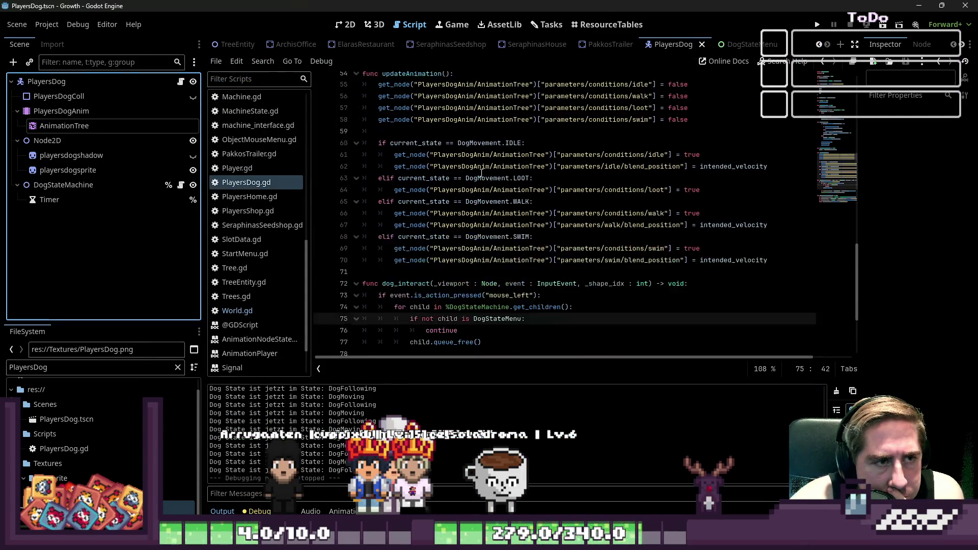
click(502, 178)
double_click(513, 177)
double_click(655, 283)
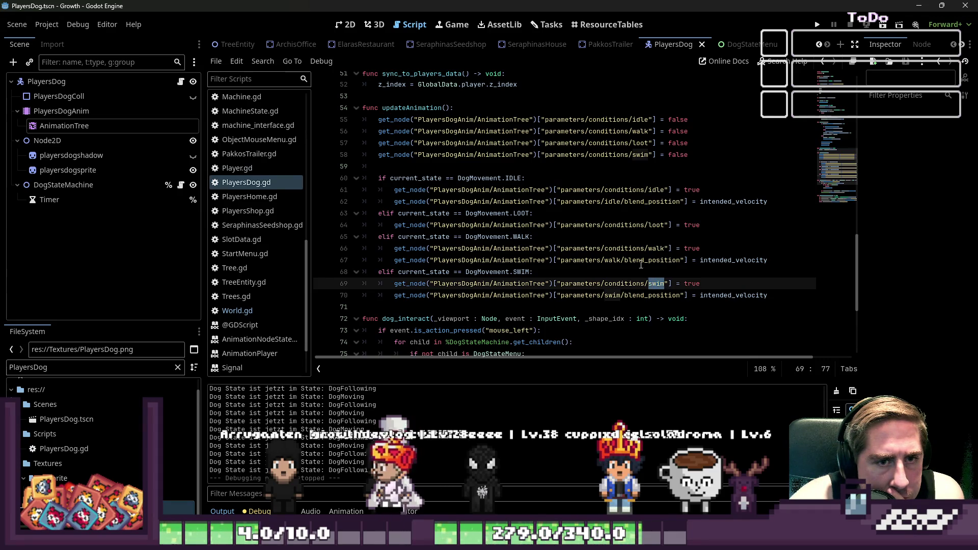
scroll(611, 244, up, 6)
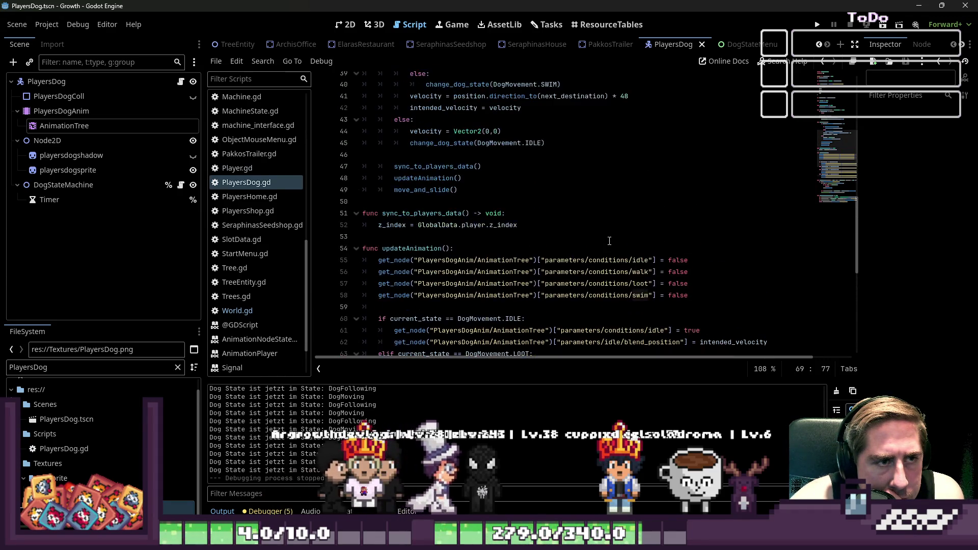
scroll(609, 240, up, 1)
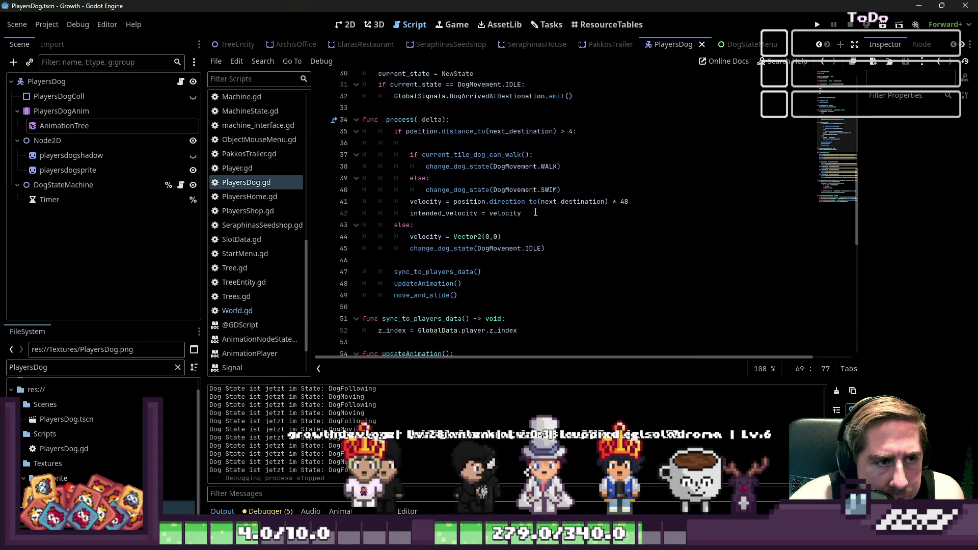
click(470, 155)
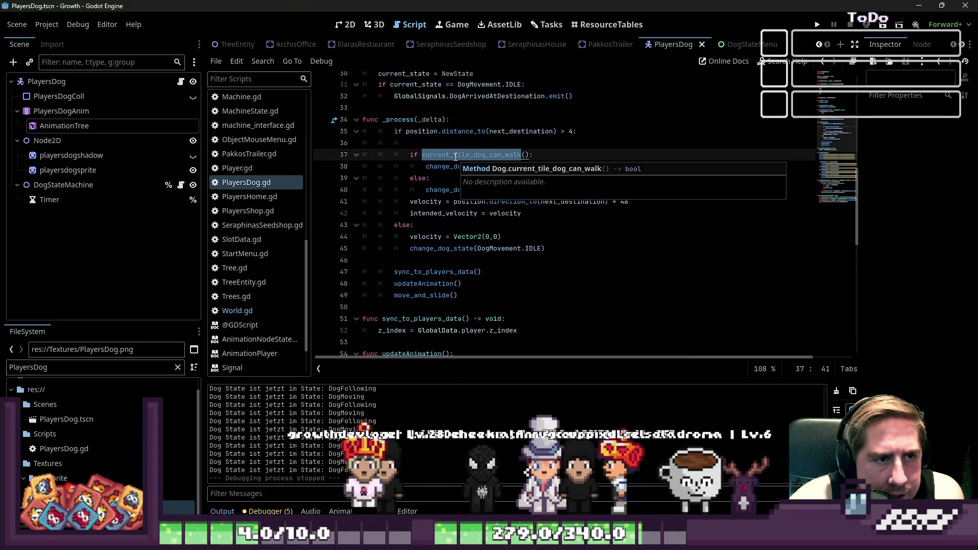
double_click(486, 154)
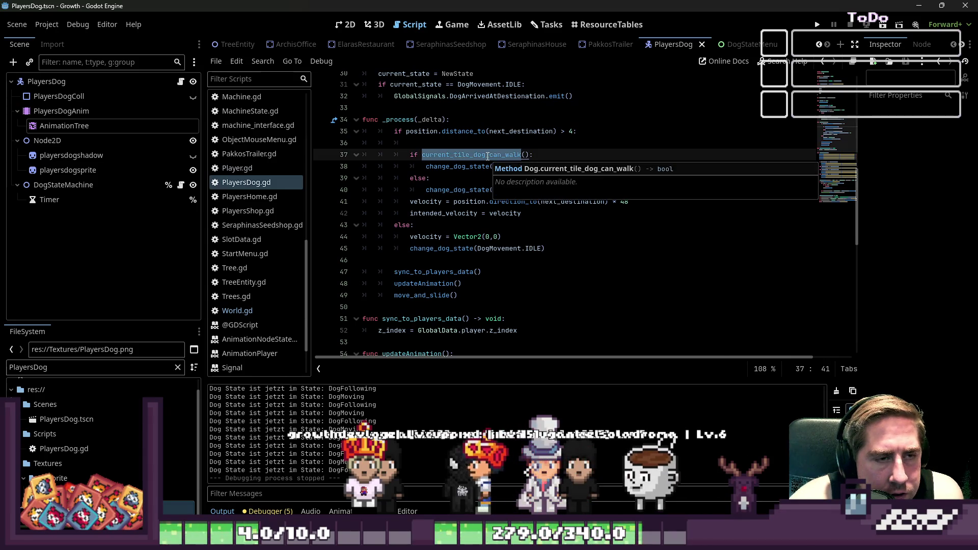
click(468, 156)
double_click(459, 158)
scroll(459, 174, down, 12)
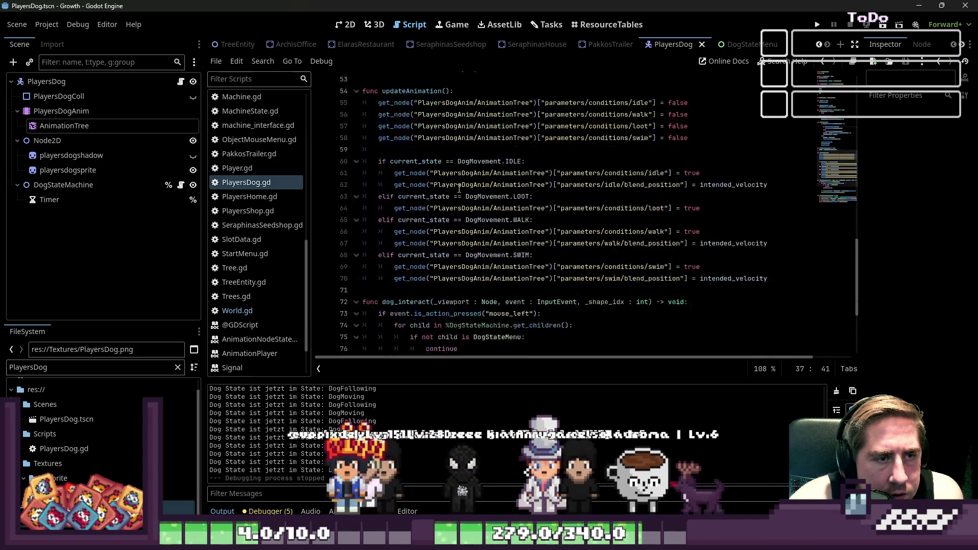
scroll(458, 188, up, 11)
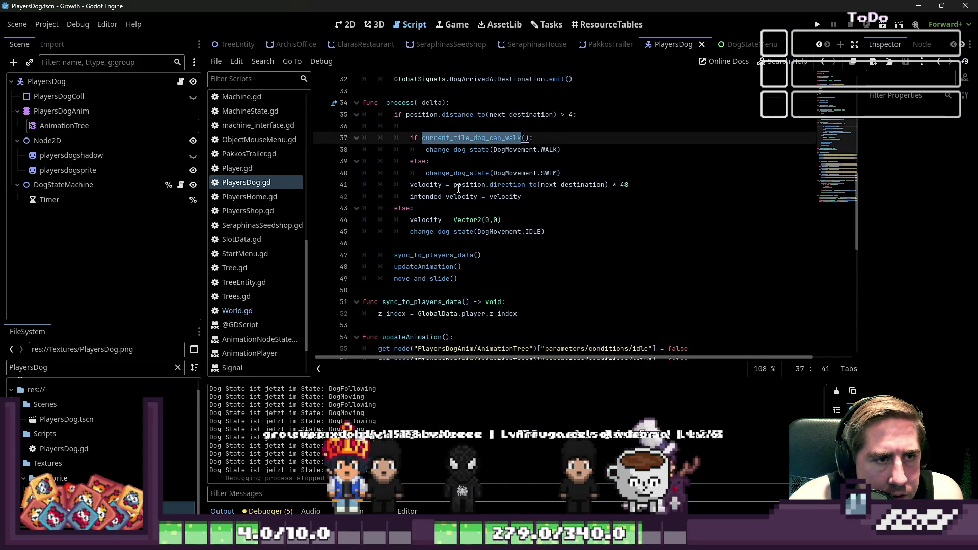
scroll(458, 188, up, 1)
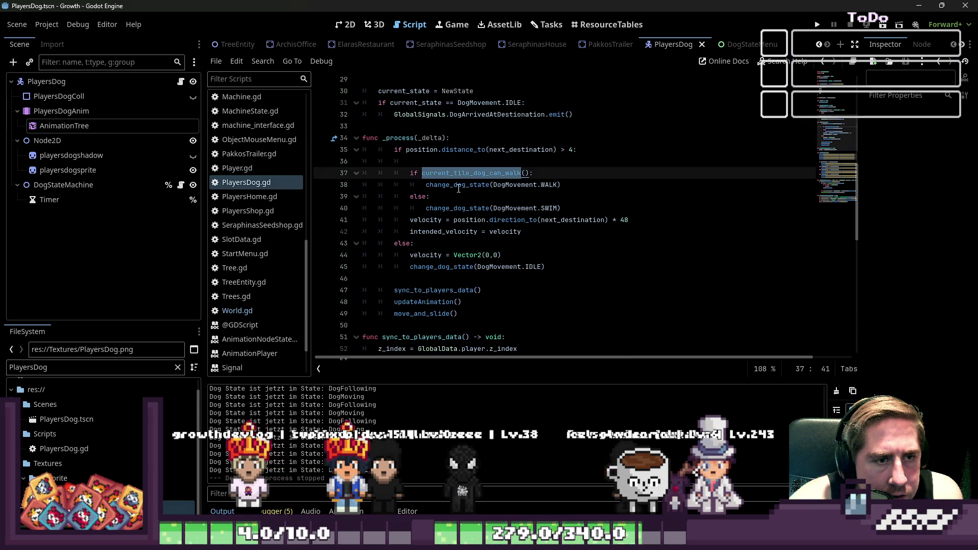
scroll(459, 189, down, 7)
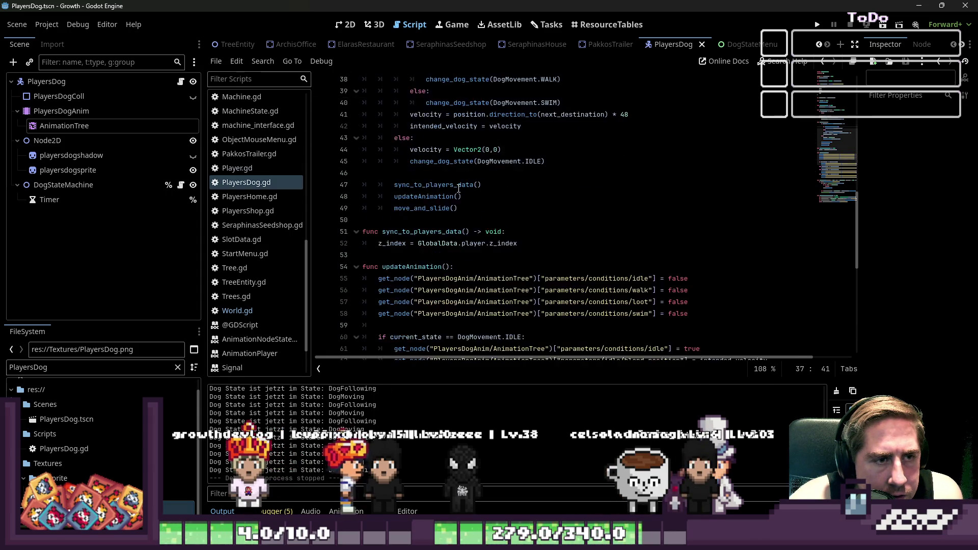
scroll(458, 189, down, 5)
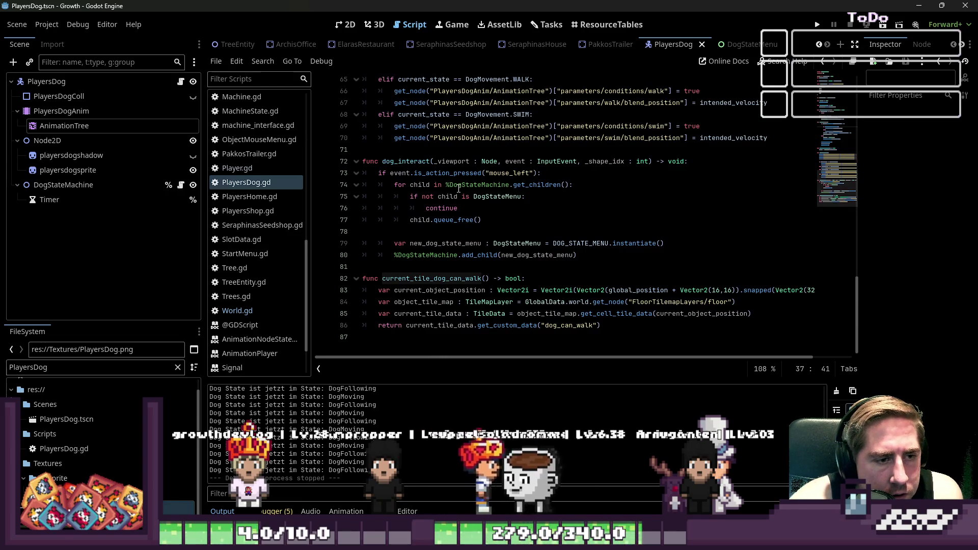
click(545, 290)
click(648, 301)
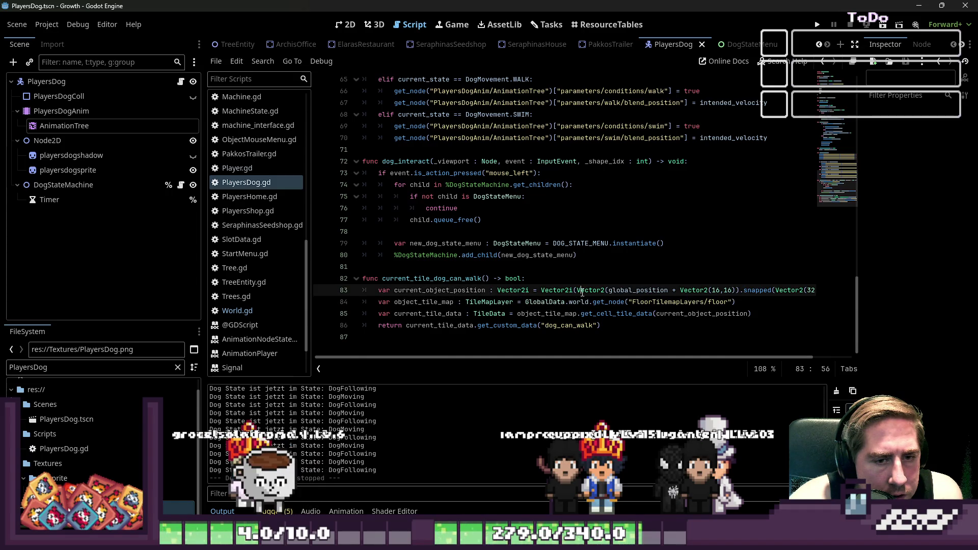
double_click(428, 313)
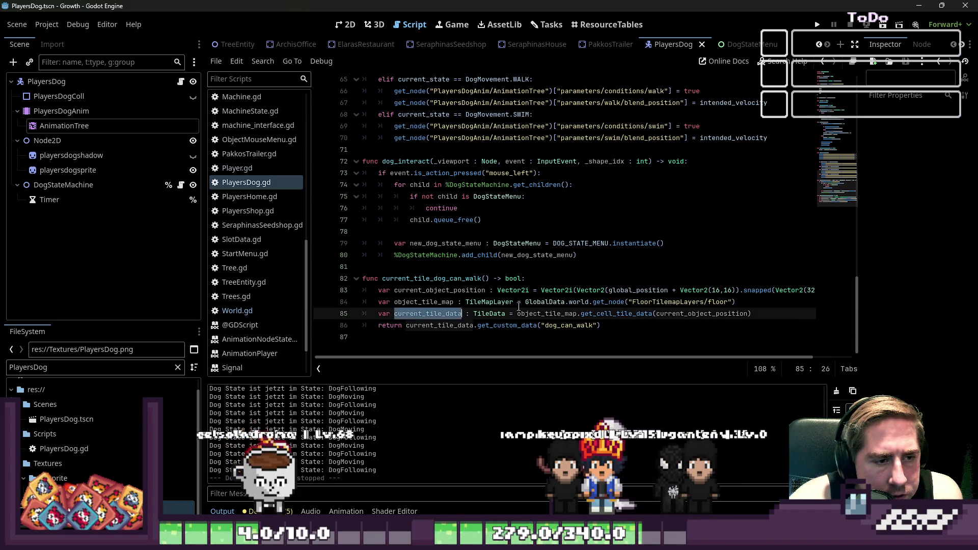
click(663, 313)
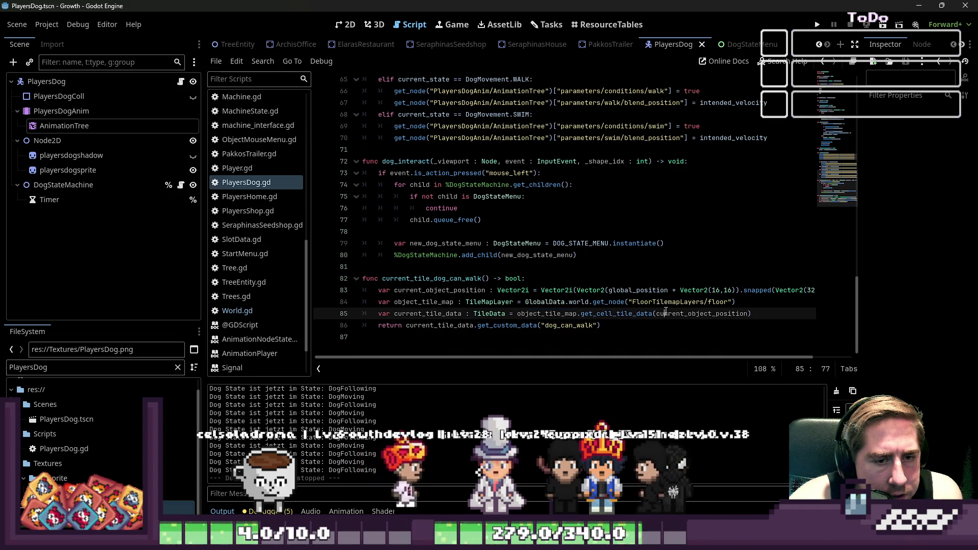
double_click(566, 325)
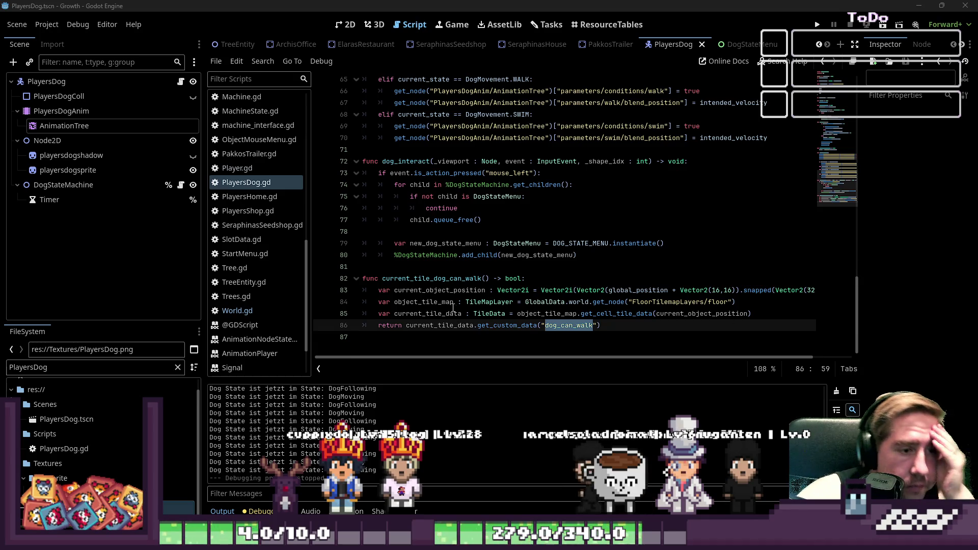
click(437, 278)
click(121, 127)
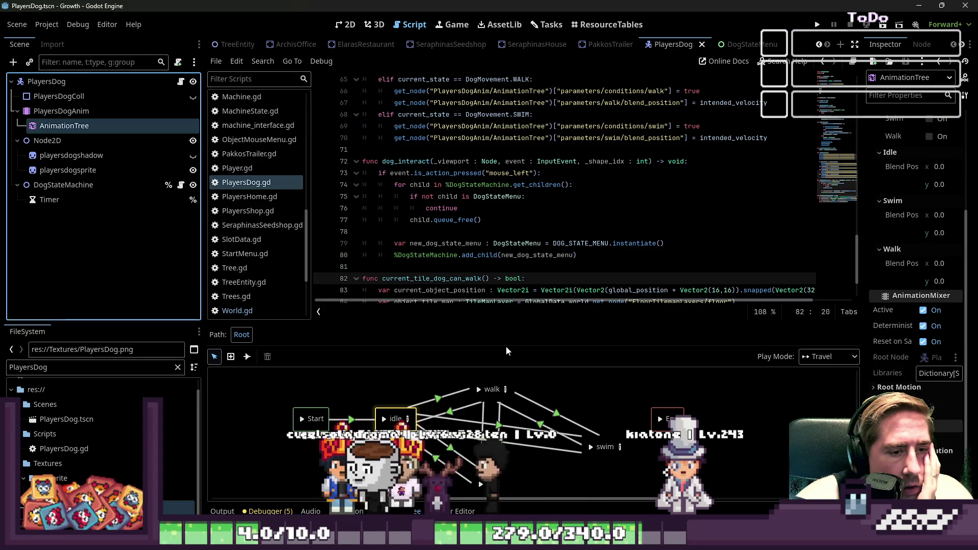
Step: Inspect the advance conditions on the swim state's idle and walk transitions
click(603, 444)
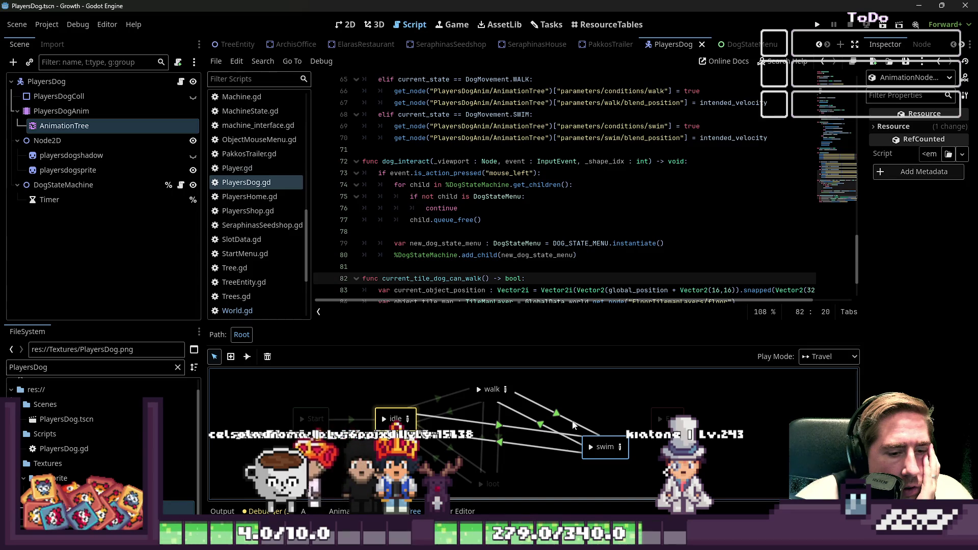
click(499, 429)
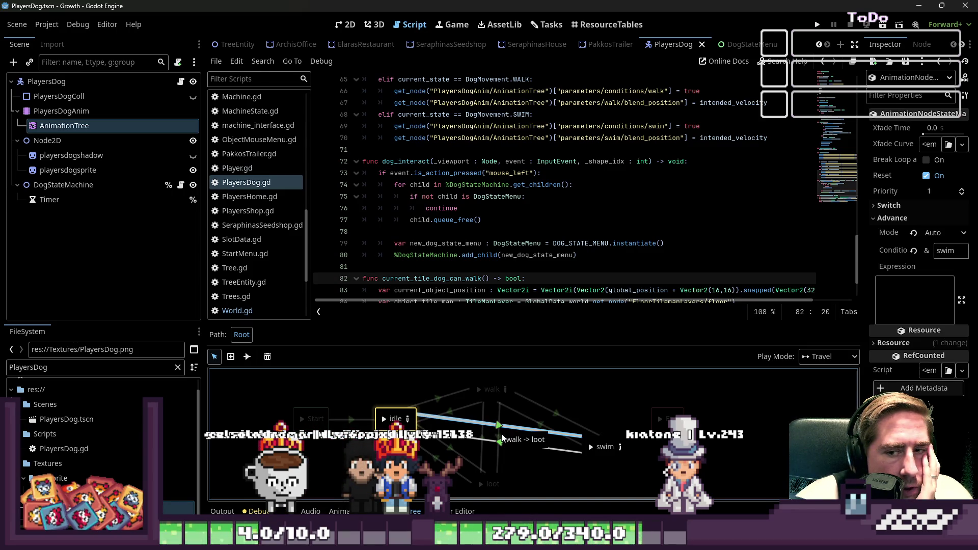
click(502, 441)
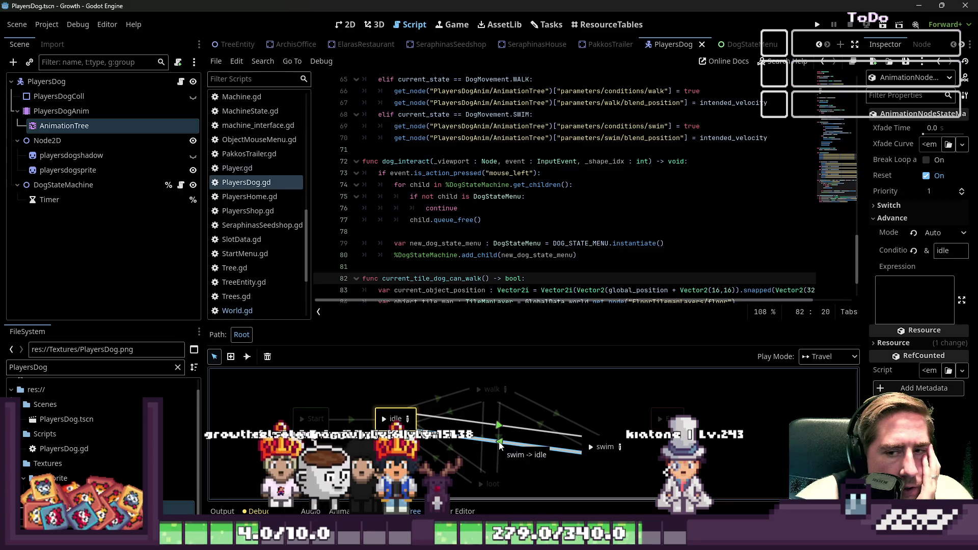
click(539, 426)
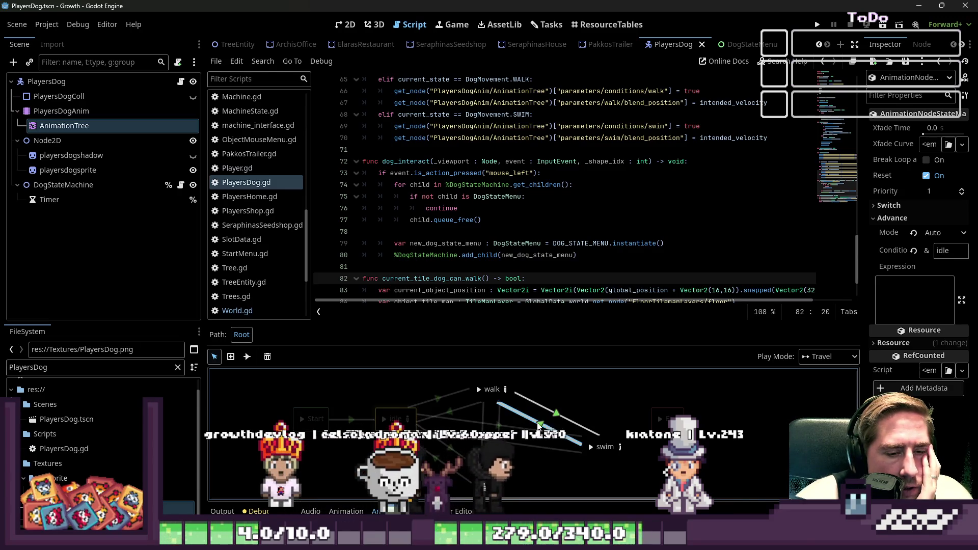
click(543, 428)
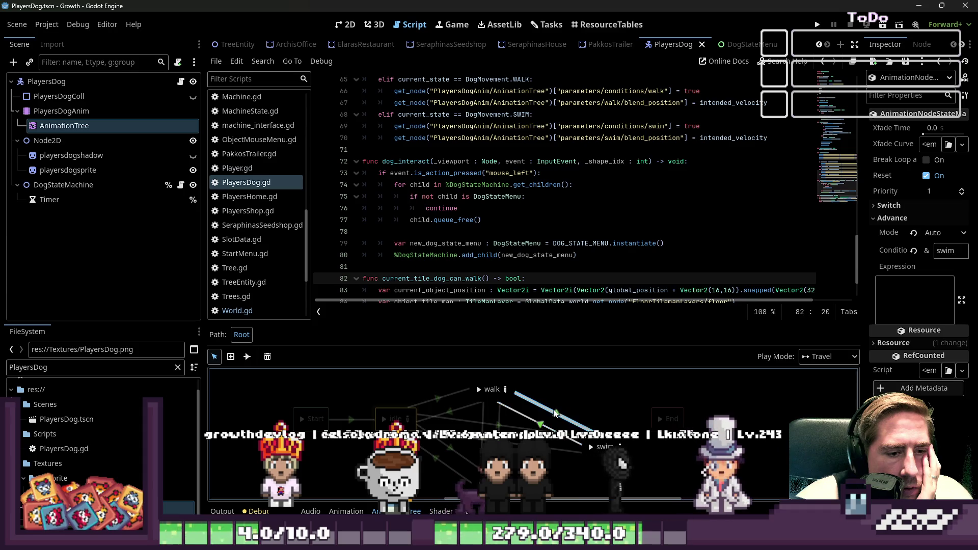
Step: Change the swim-to-walk transition's Advance Condition from idle to walk, verify it, and run the game
click(543, 428)
click(944, 250)
key(ctrl+s)
text(walk)
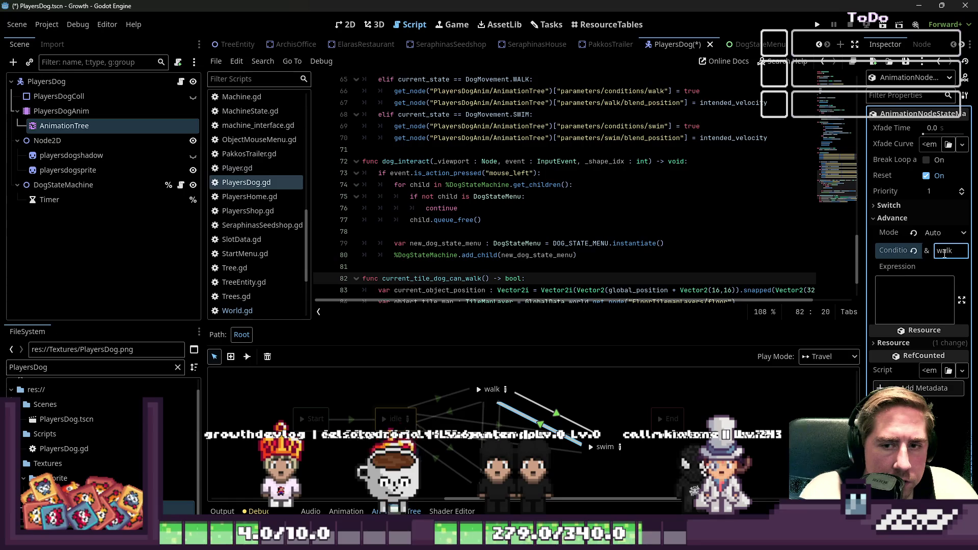
click(558, 417)
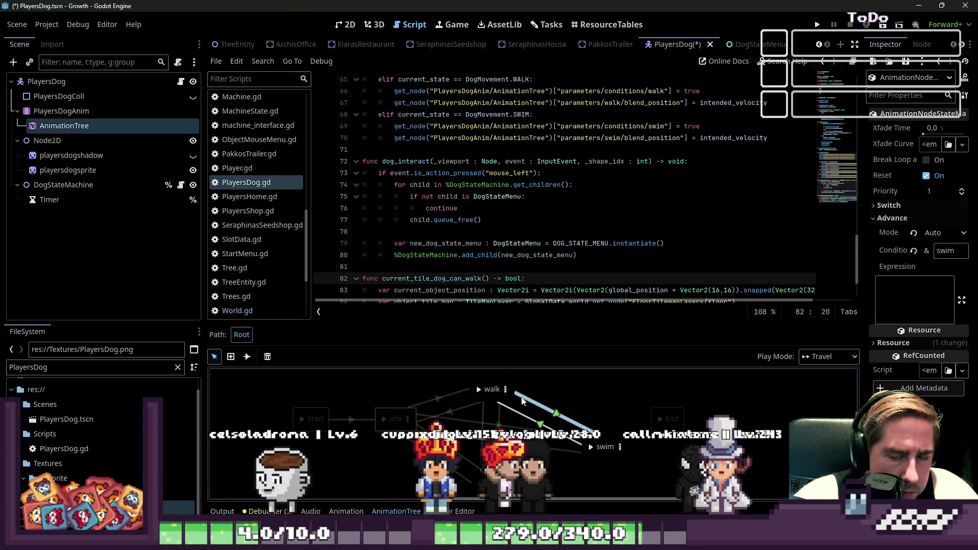
click(531, 425)
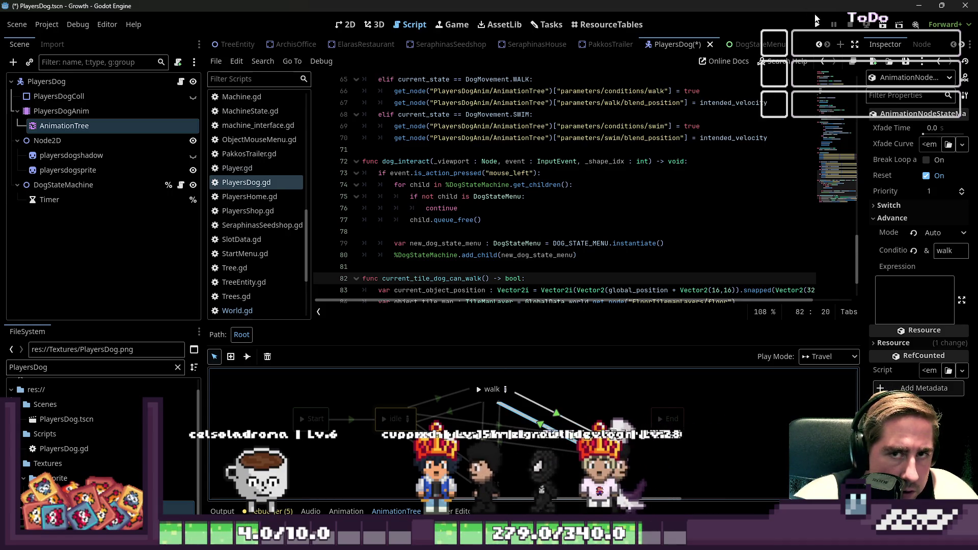
key(F5)
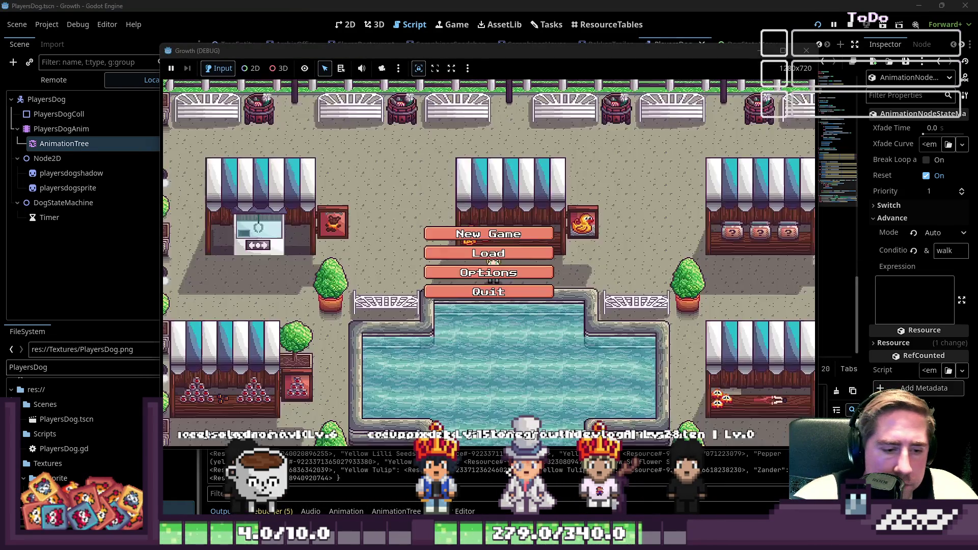
Step: Start a new game with a character named 'dasgf'
click(501, 231)
click(515, 152)
text(dasgf)
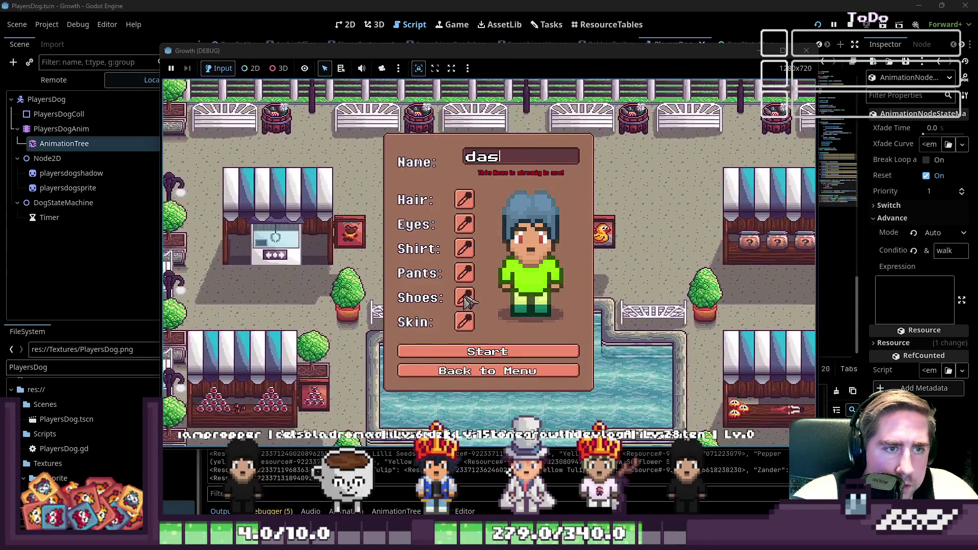
click(464, 357)
Step: Approach the dog, open its interaction menu, then lead it left through the forest
key(a)
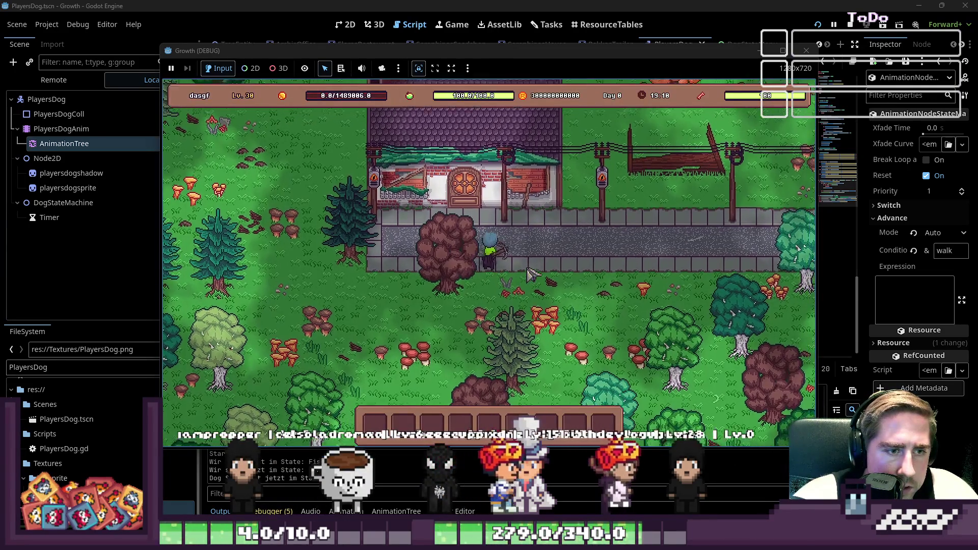
right_click(530, 232)
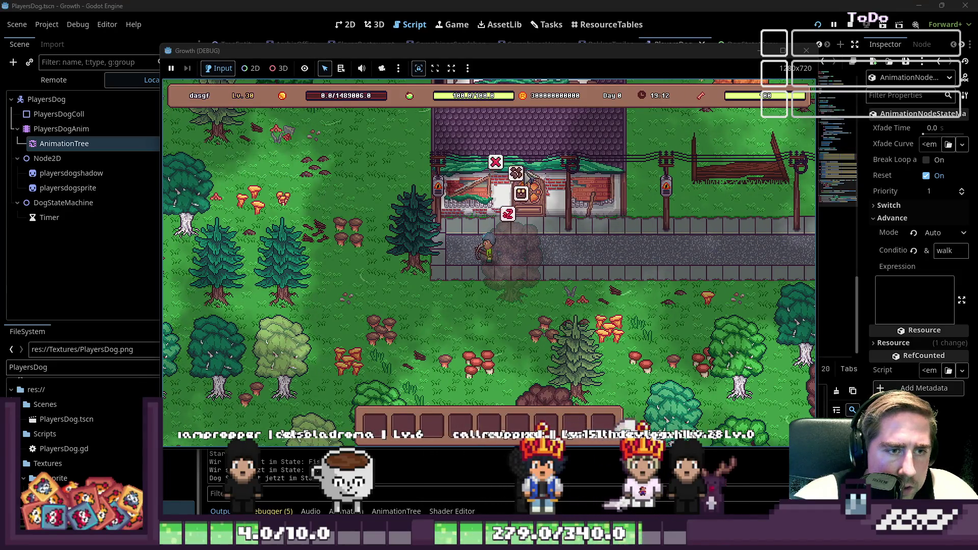
key(s)
key(a)
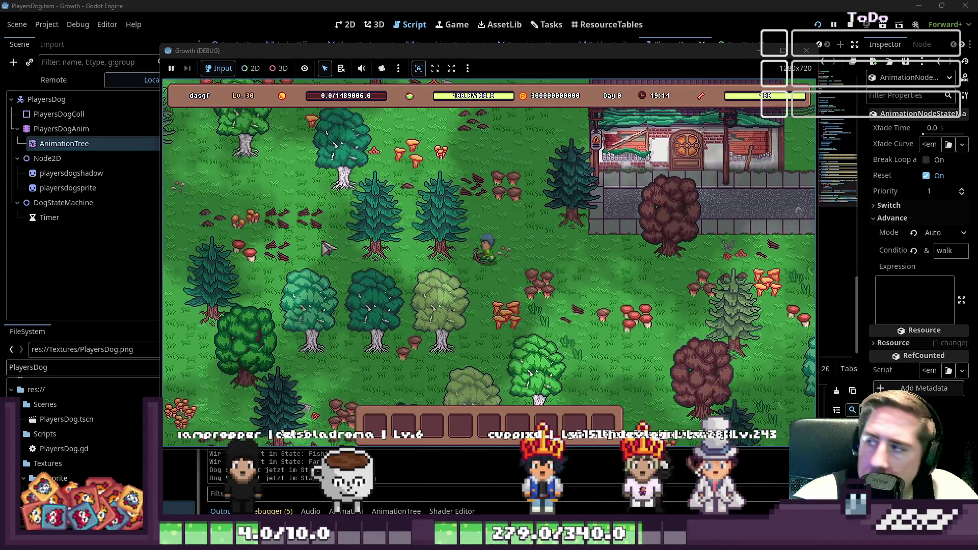
key(a)
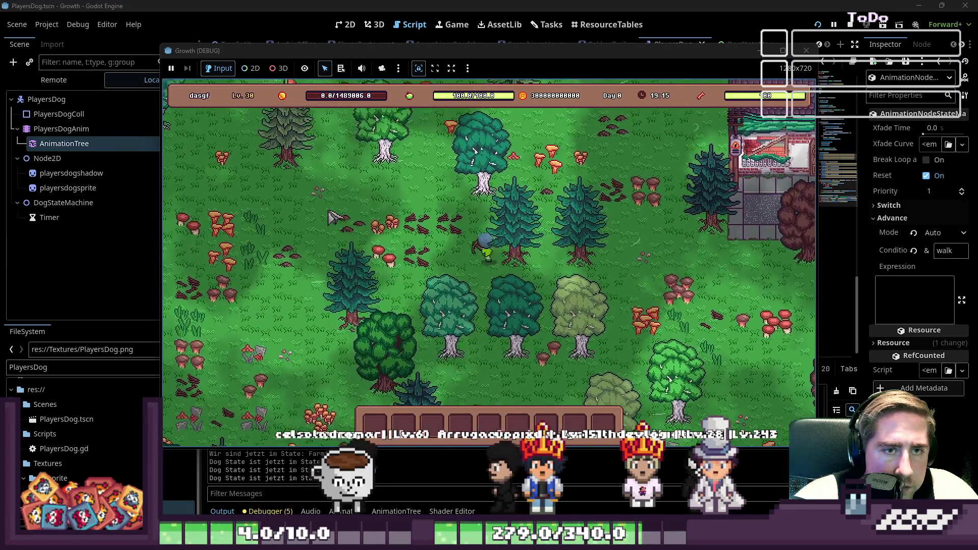
key(a)
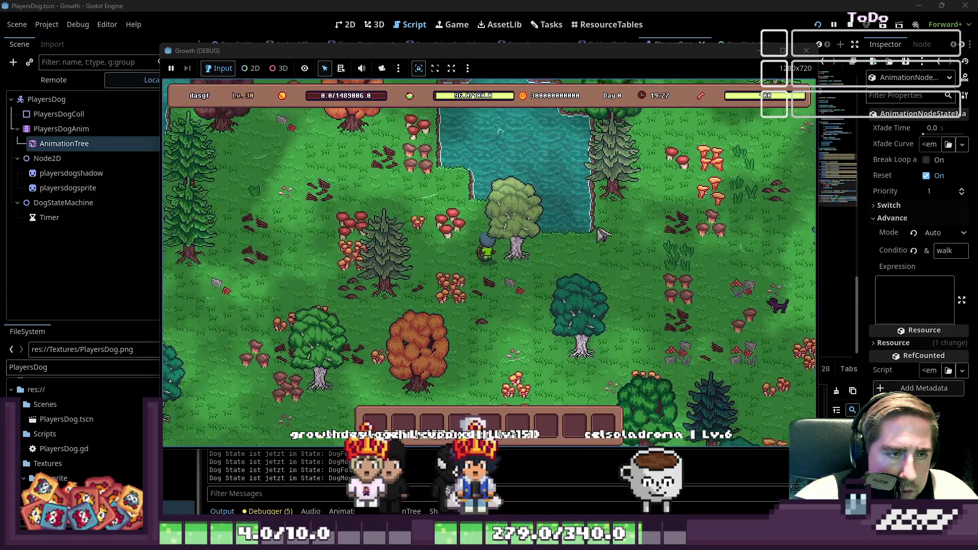
Step: Walk around the lake to test the dog's swimming, then stop the game and return to line 83
key(w)
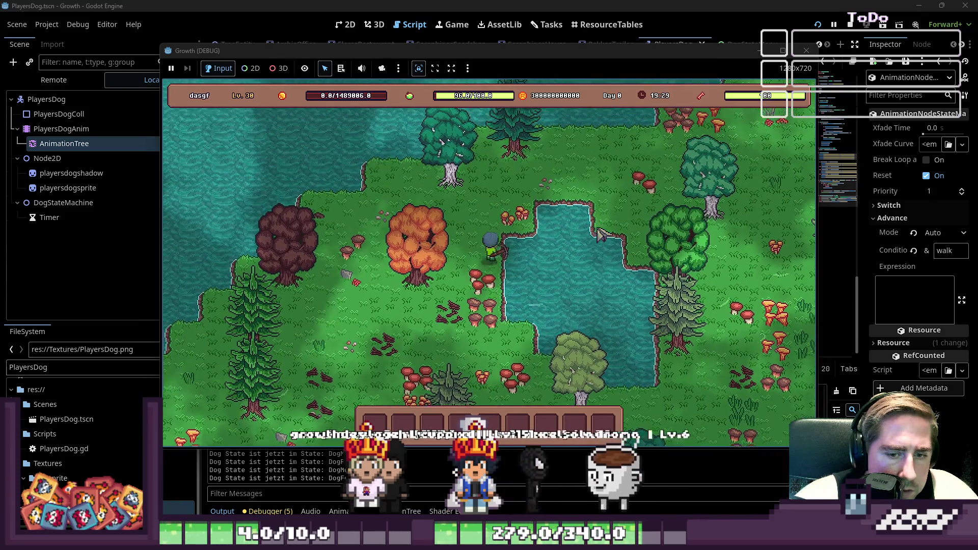
key(d)
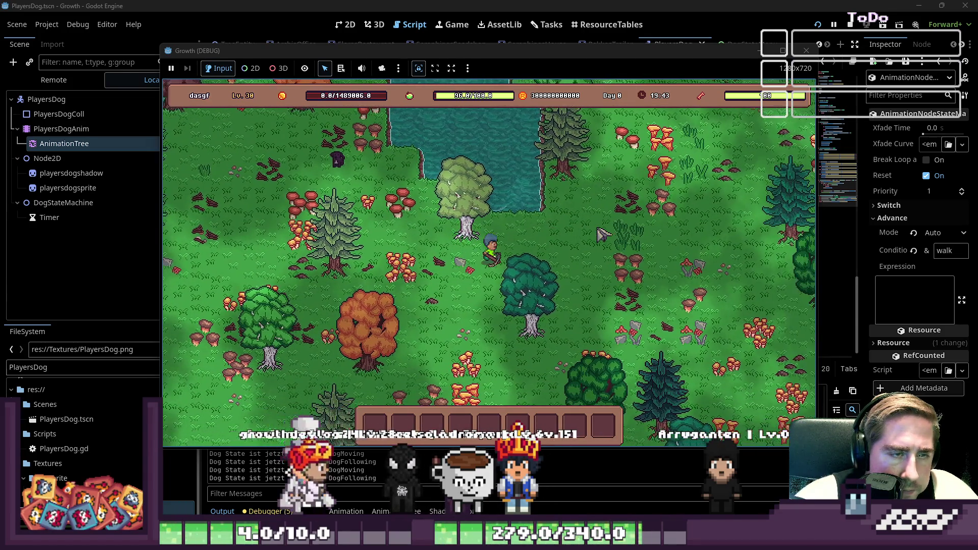
key(w)
key(d)
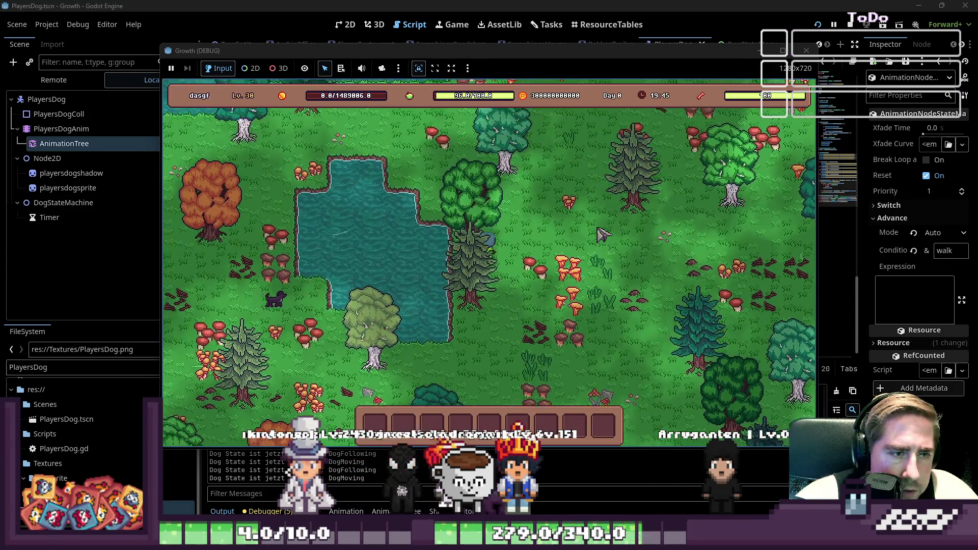
key(w)
key(a)
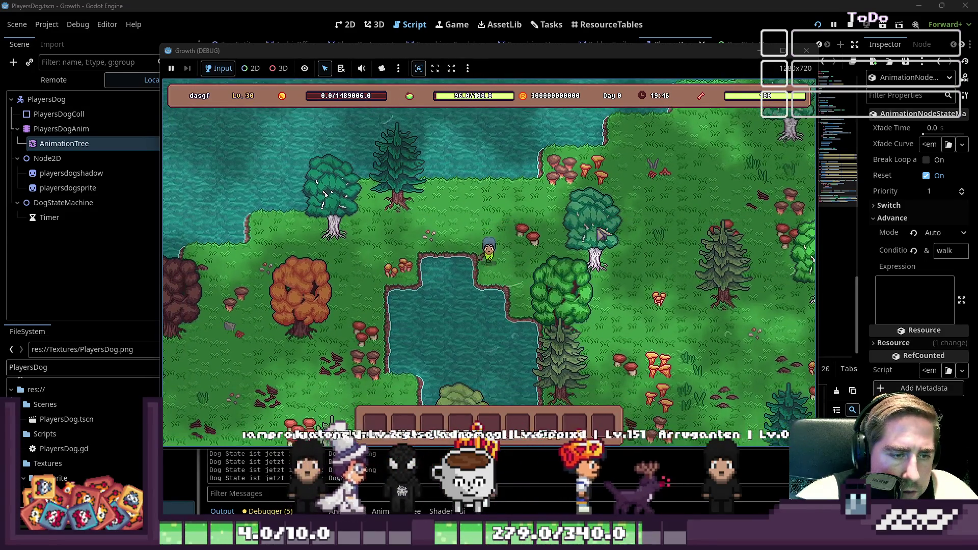
key(a)
key(s)
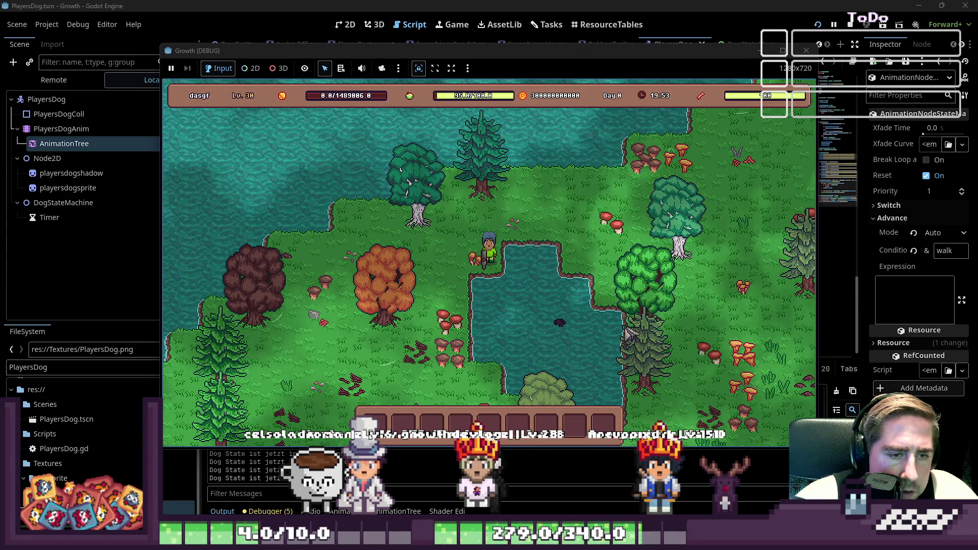
key(a)
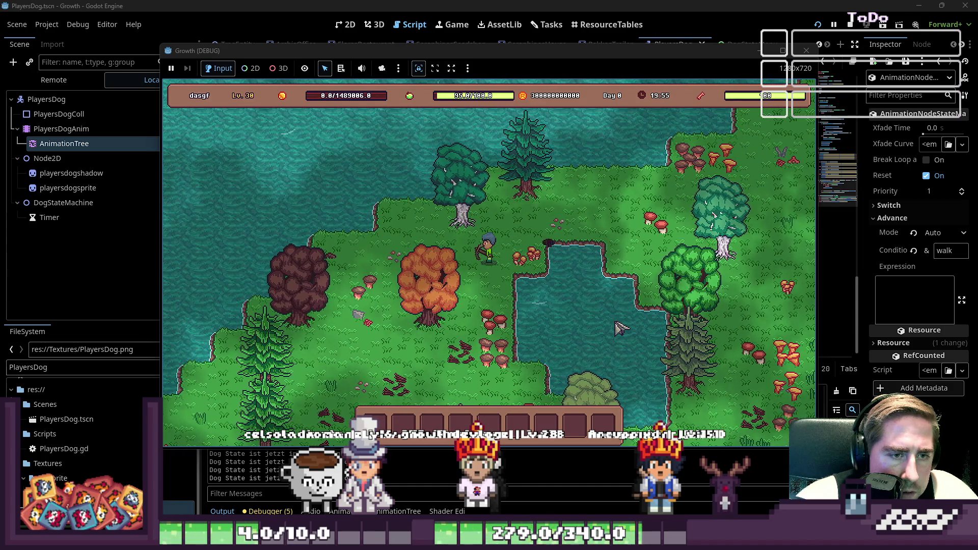
key(s)
key(a)
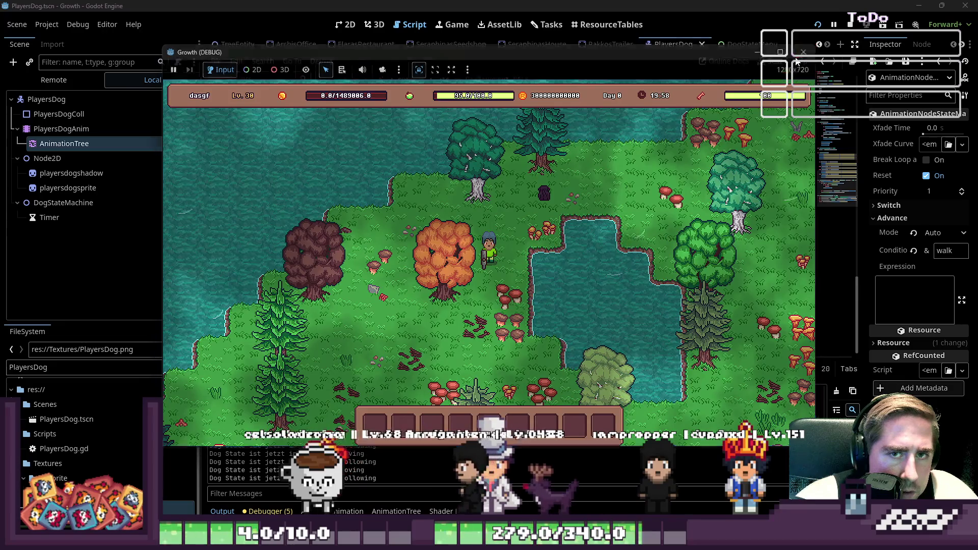
key(F8)
click(683, 290)
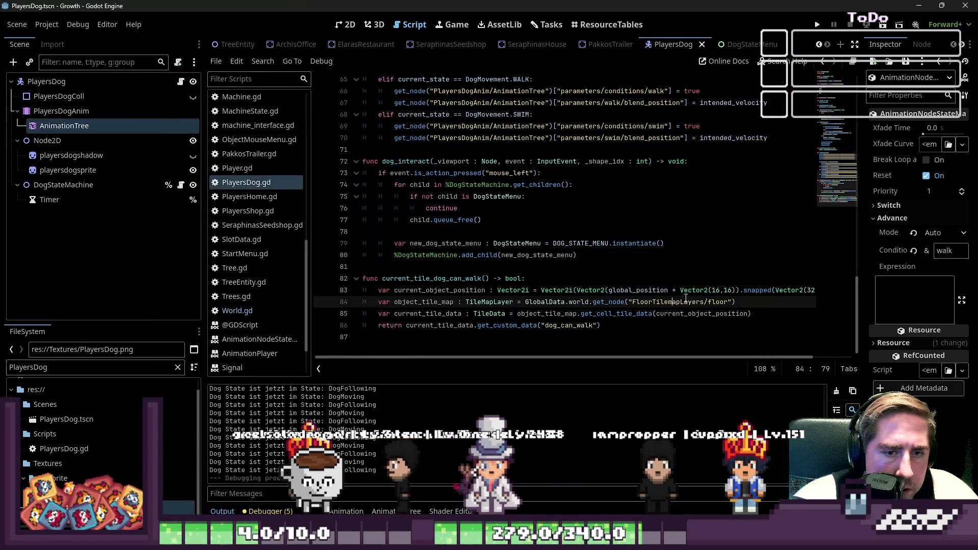
Step: Delete the Vector2(16,16) offset and its plus sign from line 83 and save
key(shift+Right)
key(shift+Right)
key(shift+Right)
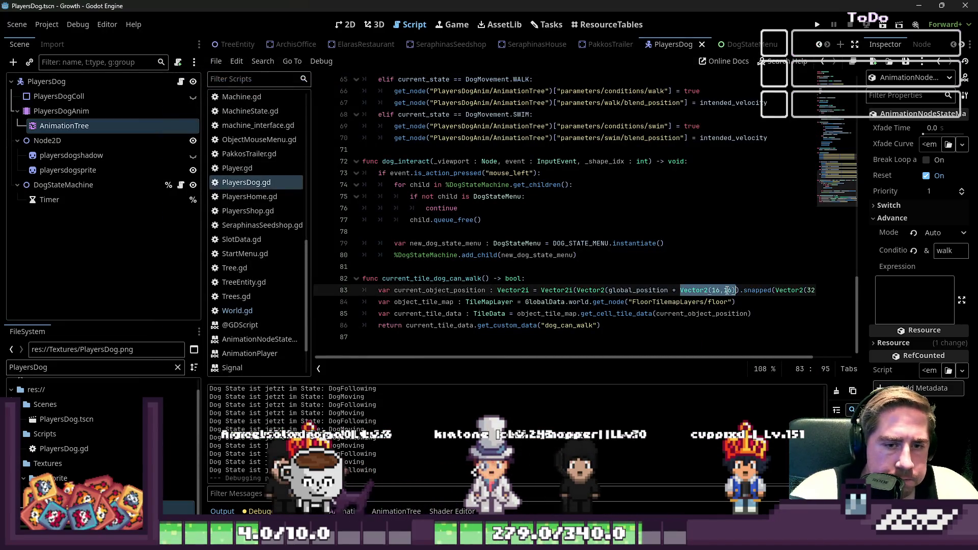
key(Delete)
key(BackSpace)
key(BackSpace)
key(BackSpace)
key(Up)
key(ctrl+s)
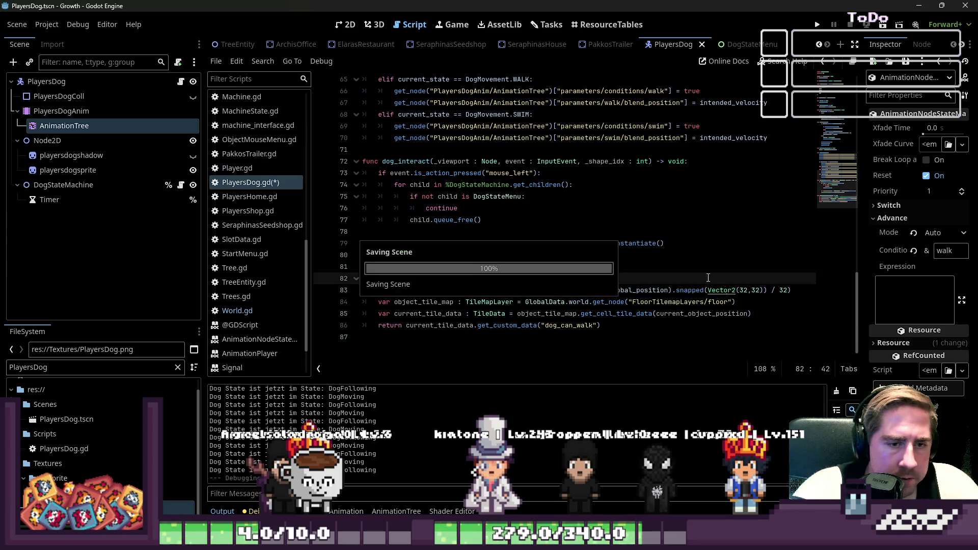
Step: Remove the redundant Vector2( wrapper, save the script, and run the game
click(606, 290)
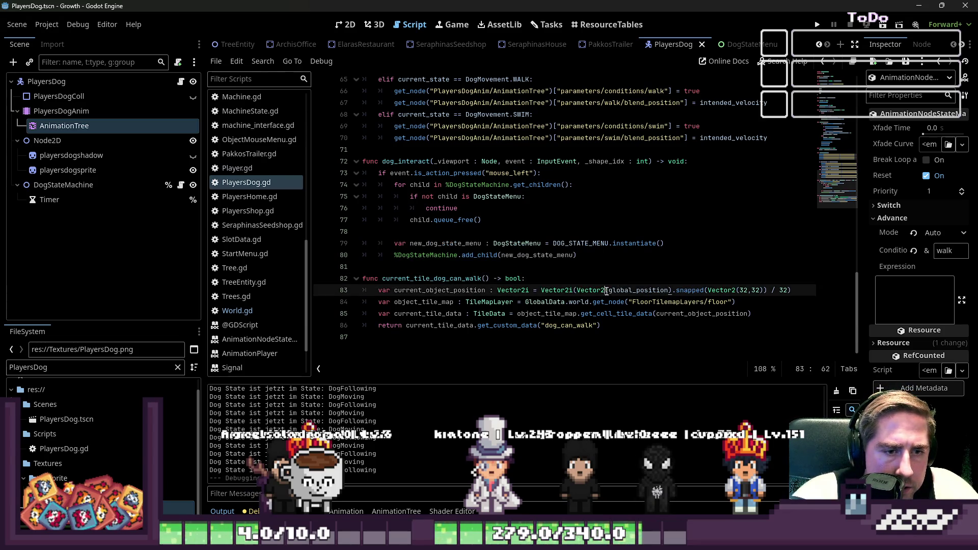
key(ctrl+shift+Left)
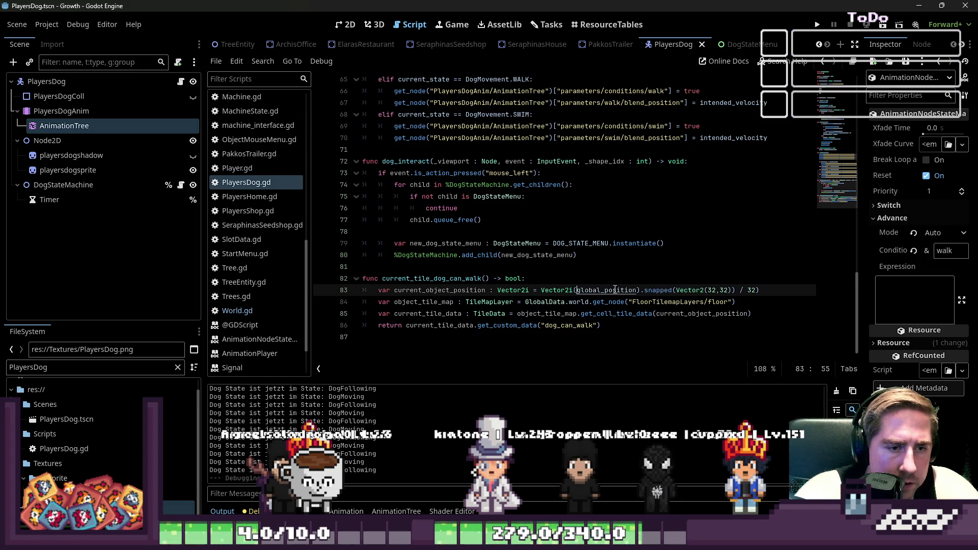
key(ctrl+Right)
key(Delete)
key(ctrl+s)
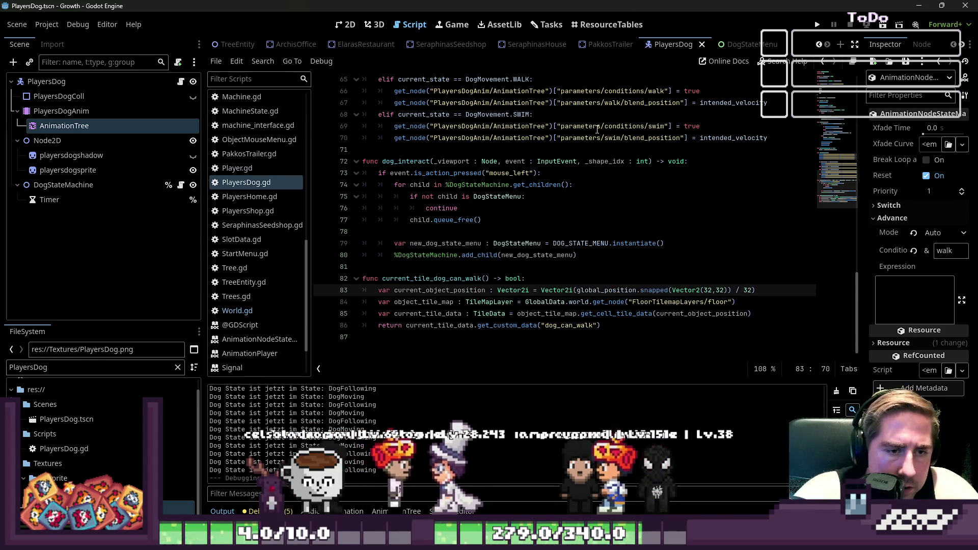
click(598, 127)
click(818, 25)
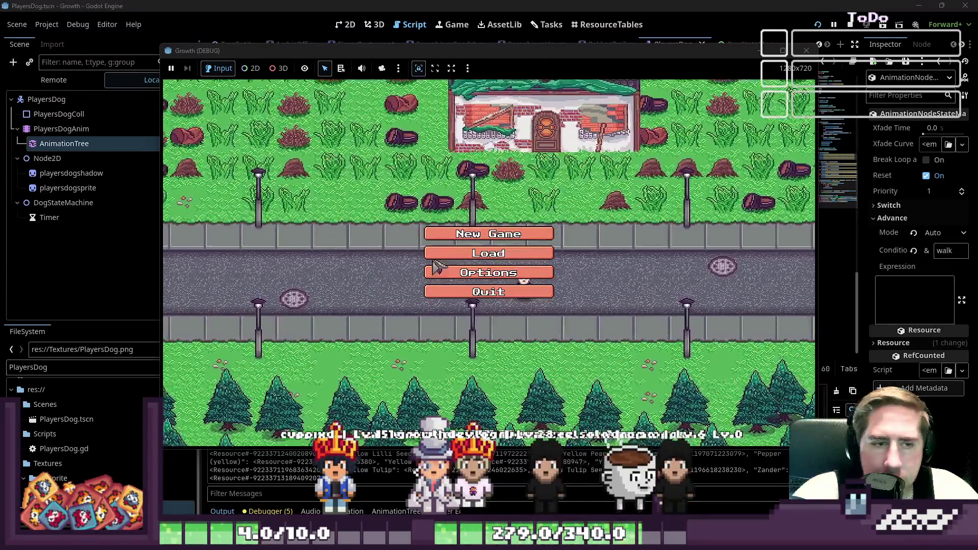
Step: Start a new game and walk the player north, then right and down past the pond
click(489, 233)
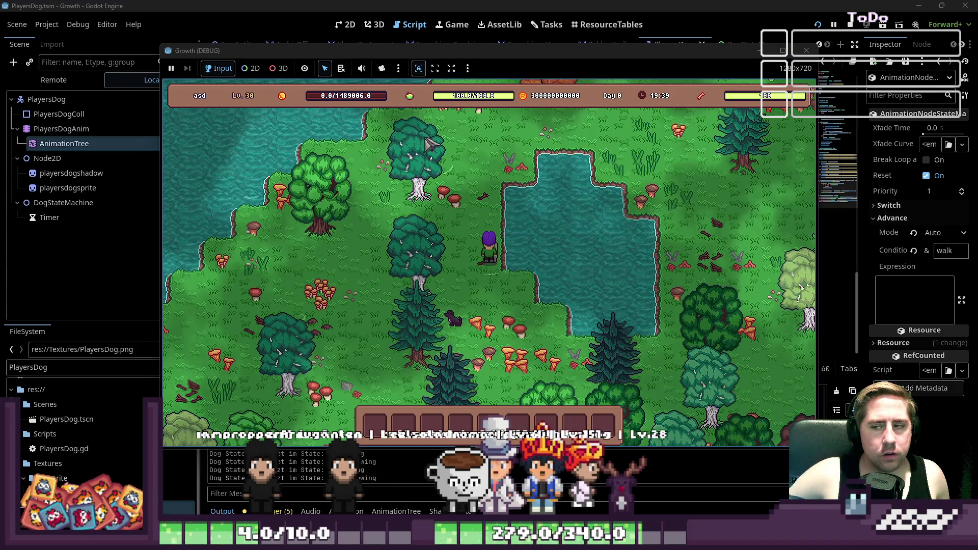
key(w)
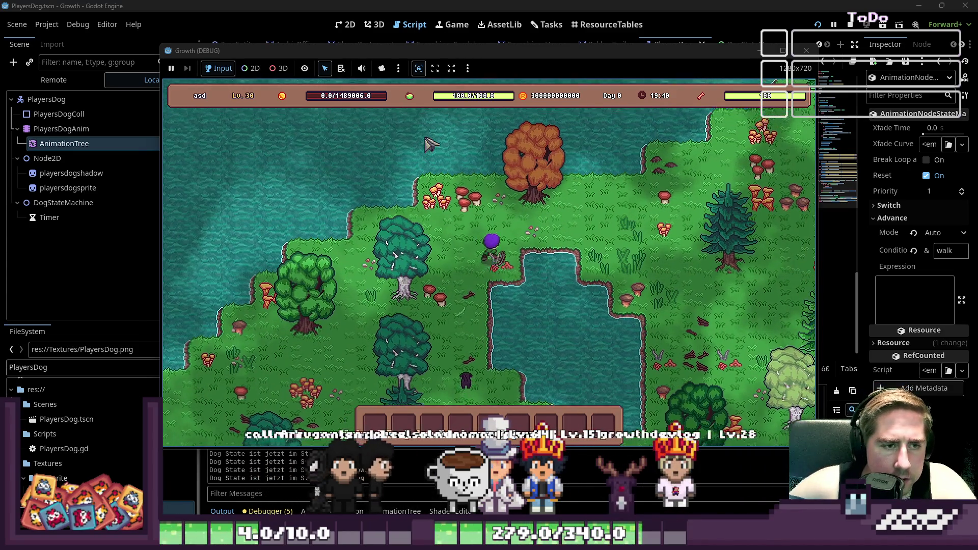
key(d)
key(s)
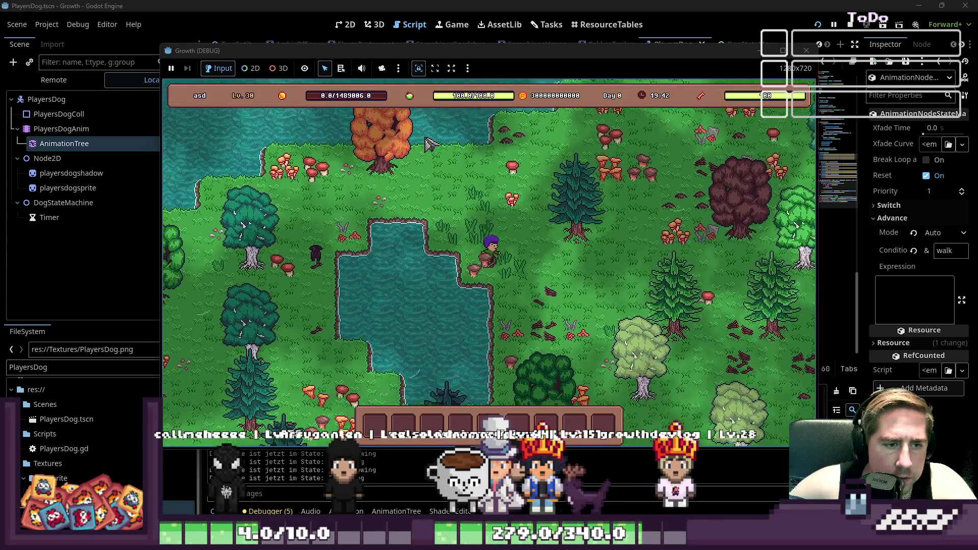
key(s)
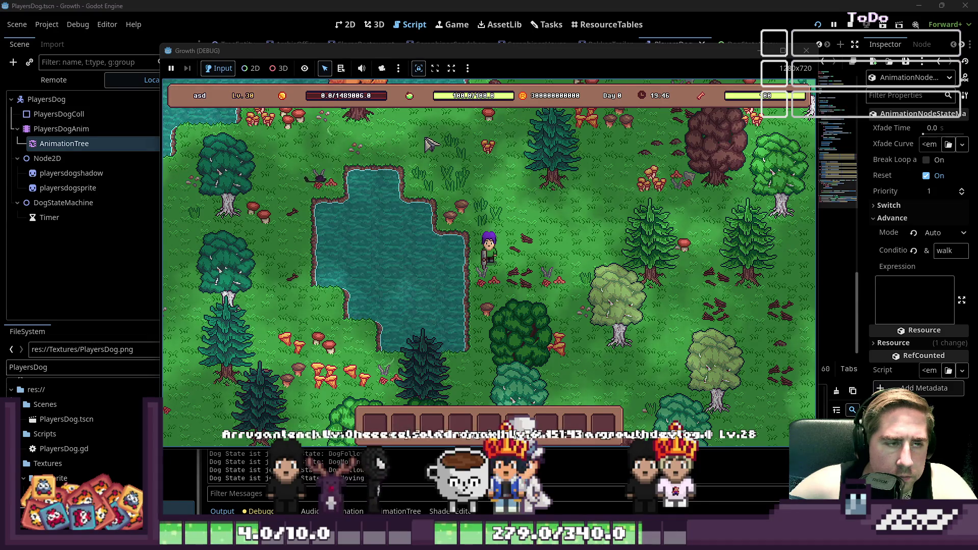
key(w)
key(a)
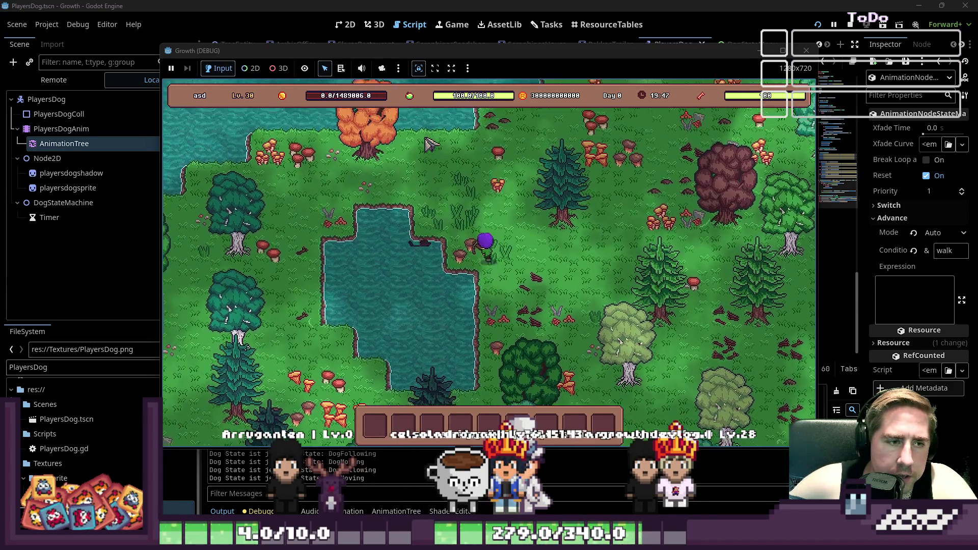
Step: Keep circling the pond up-left, down and right to watch the dog follow
key(w)
key(a)
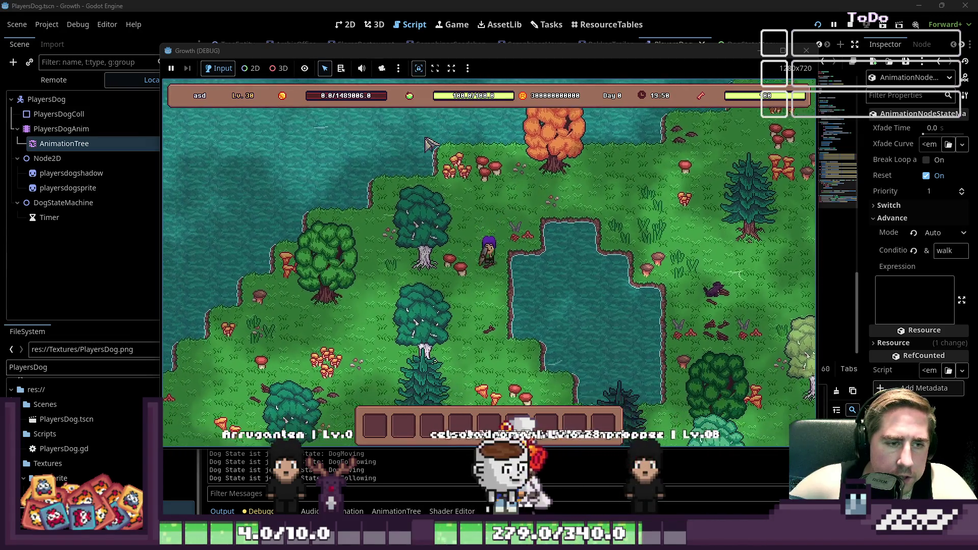
key(s)
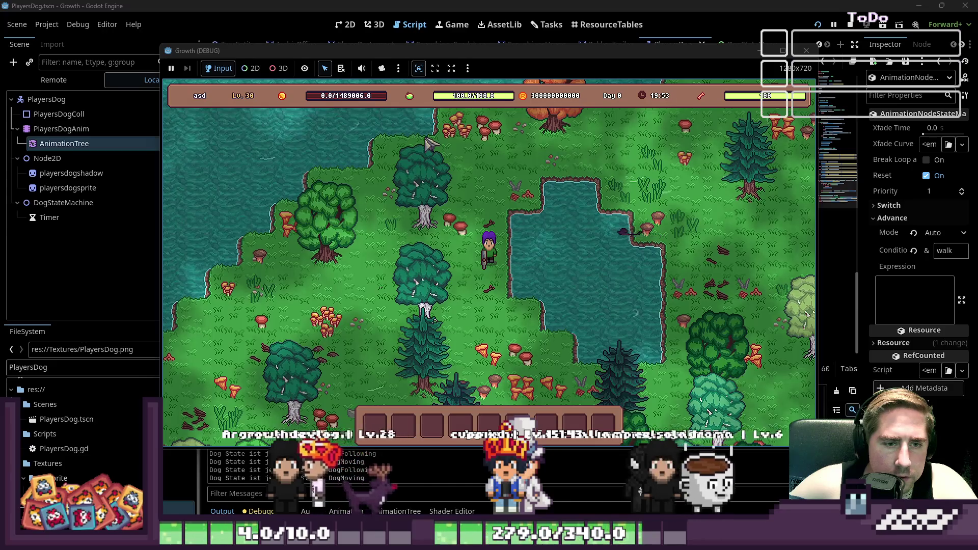
key(s)
key(d)
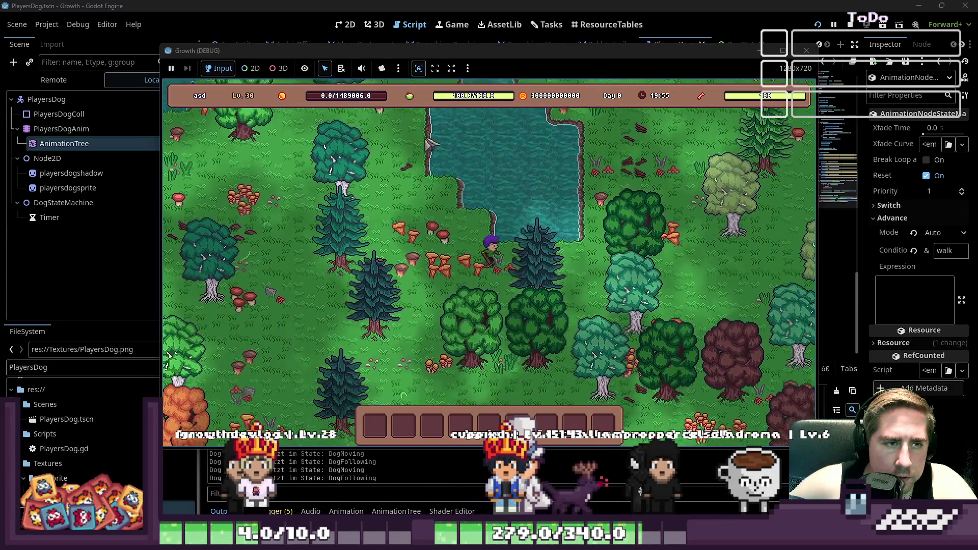
key(d)
key(w)
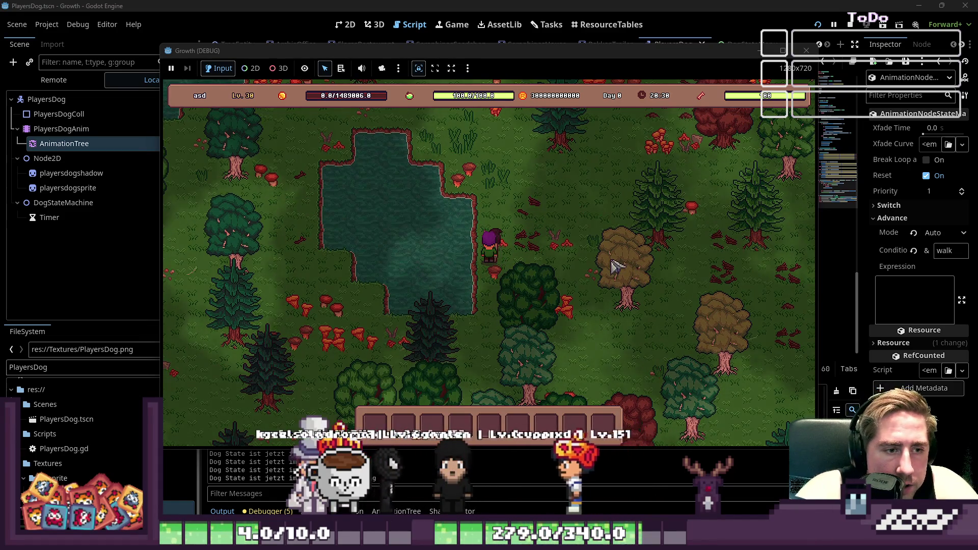
Step: Walk the player up, left, down and right around the pond while the dog follows
key(w)
key(a)
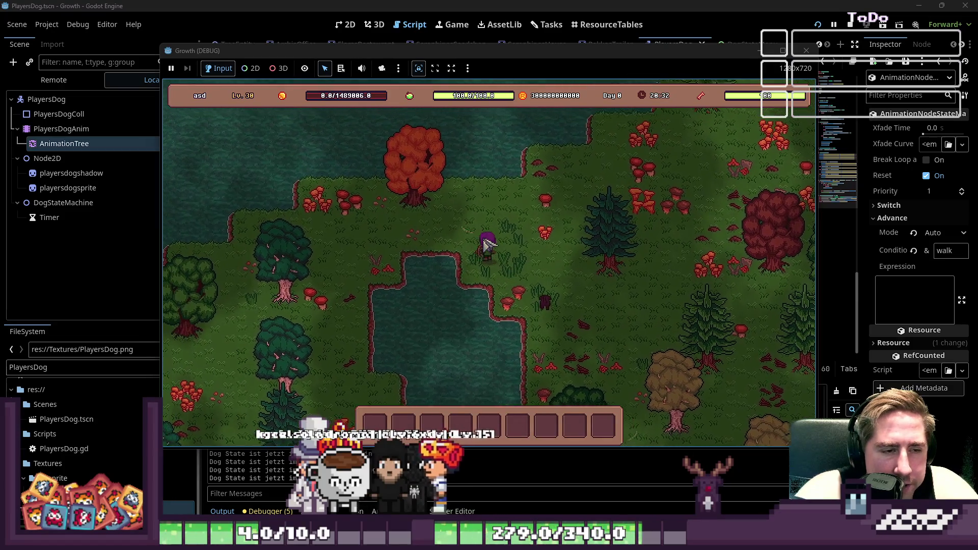
key(s)
key(a)
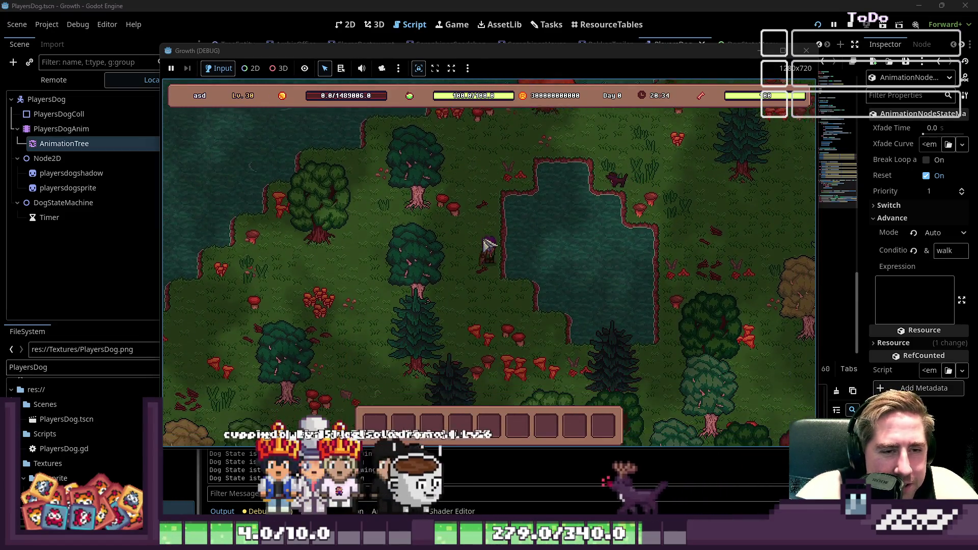
key(s)
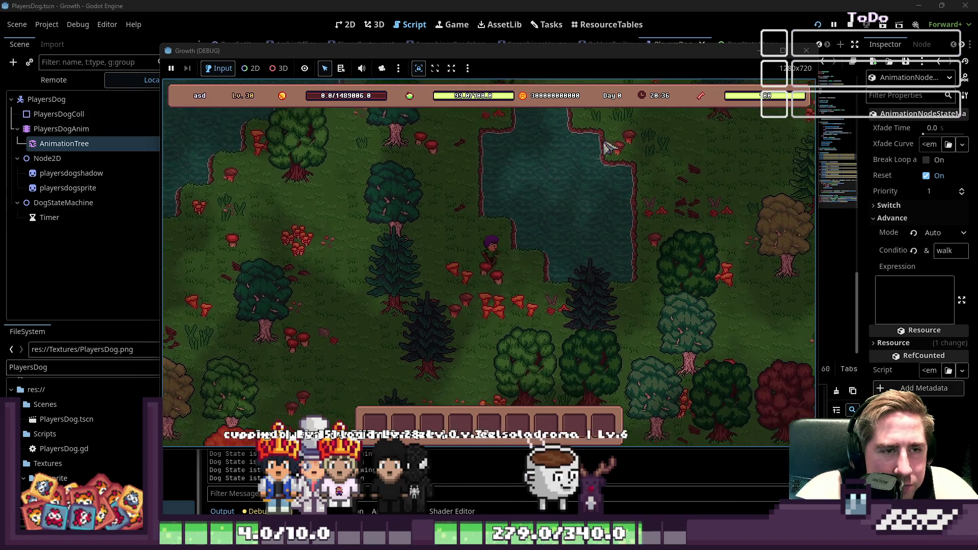
key(d)
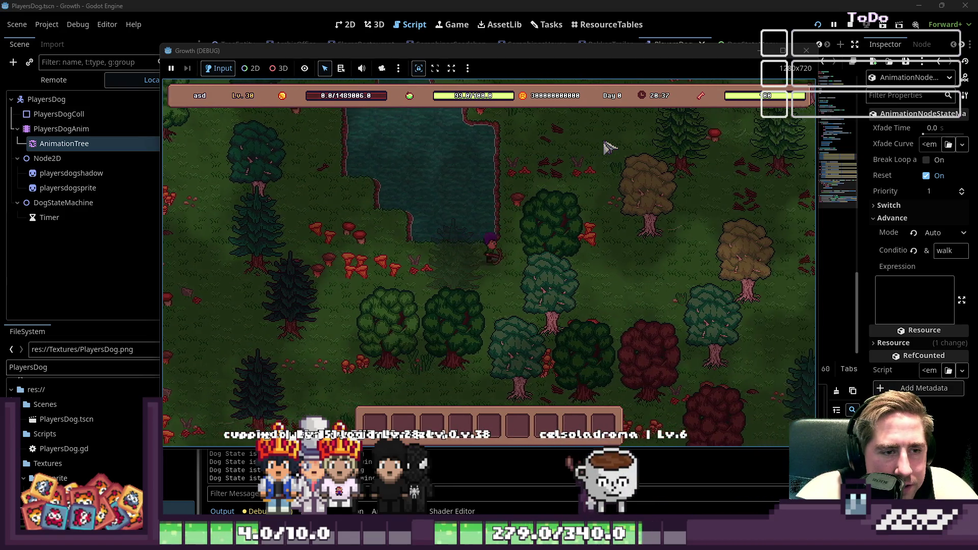
key(w)
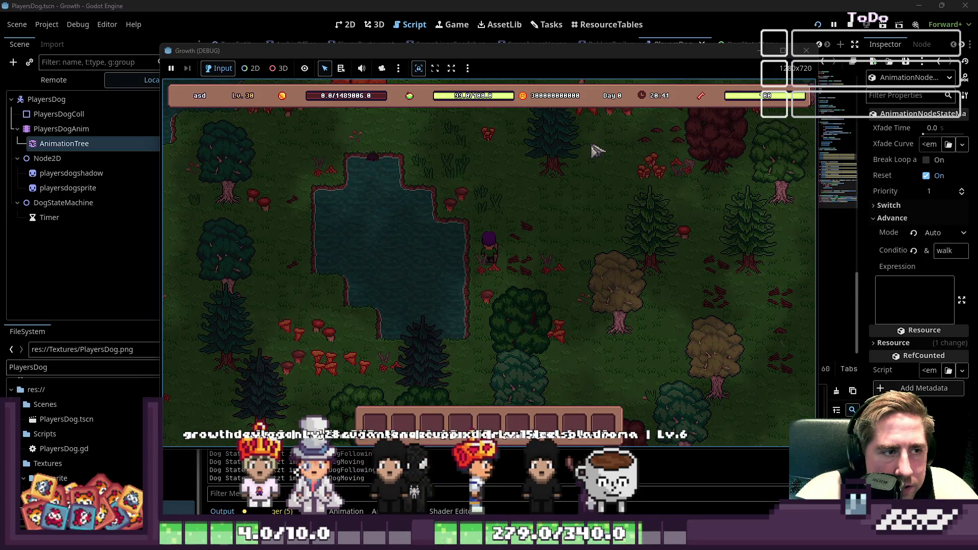
key(s)
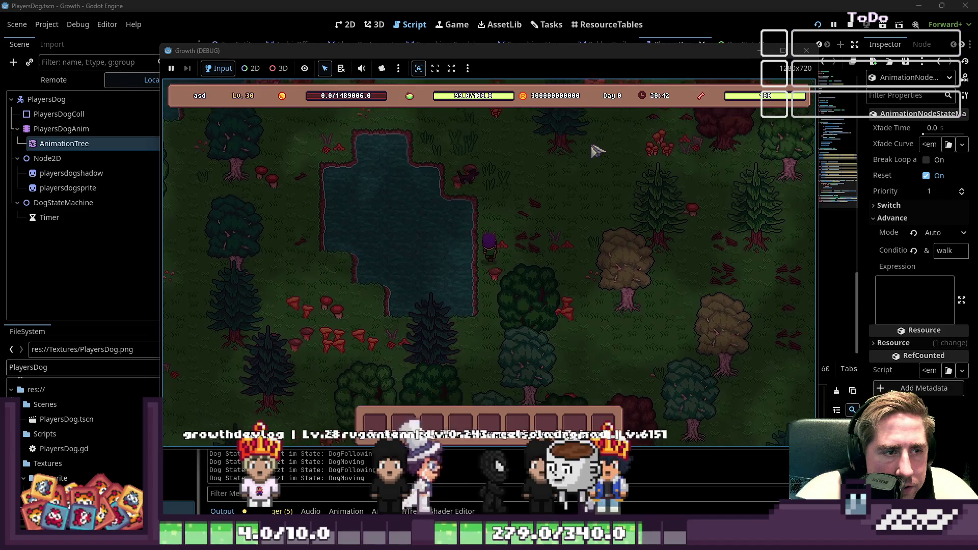
key(w)
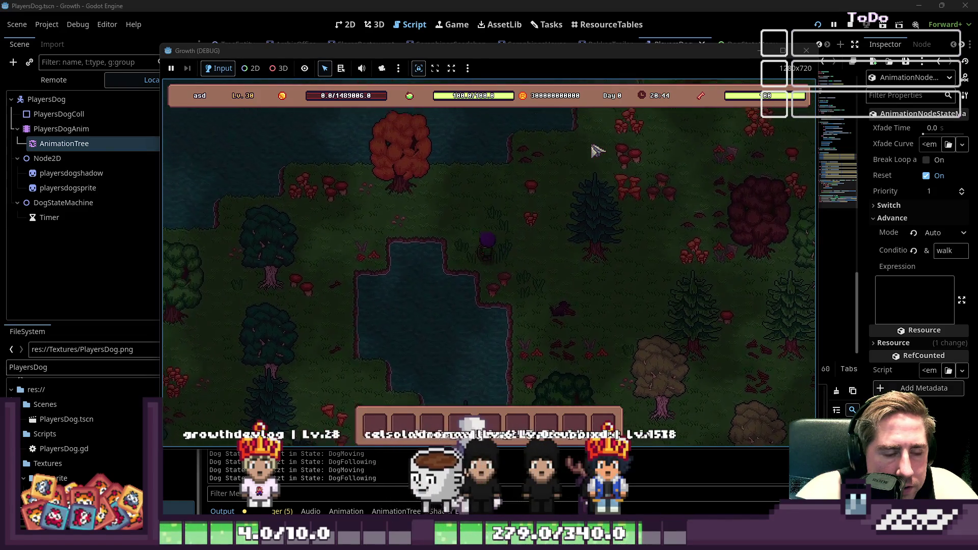
key(a)
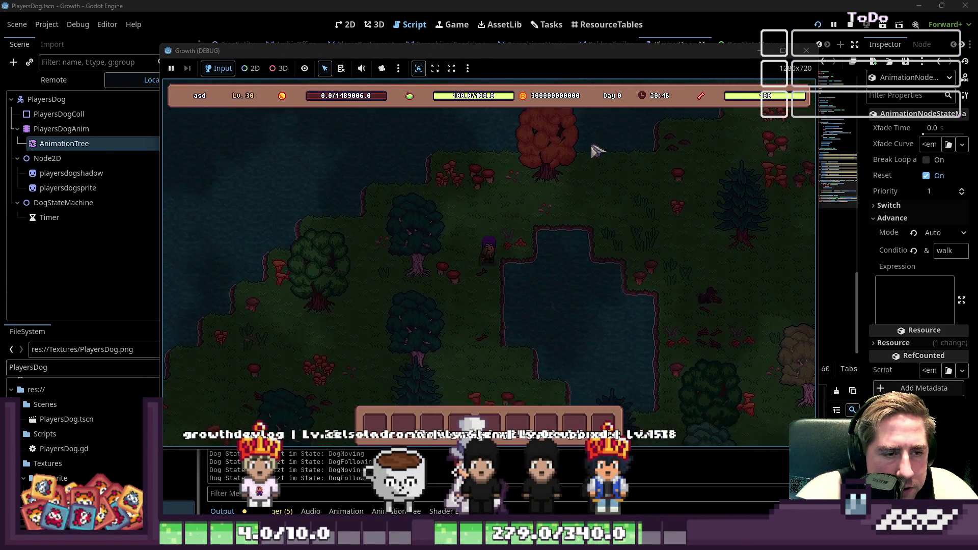
key(s)
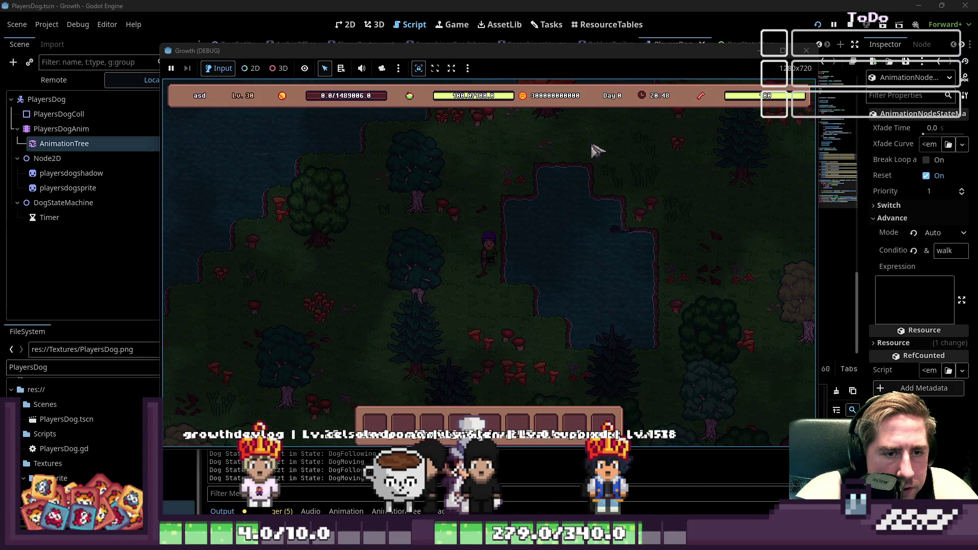
key(w)
key(d)
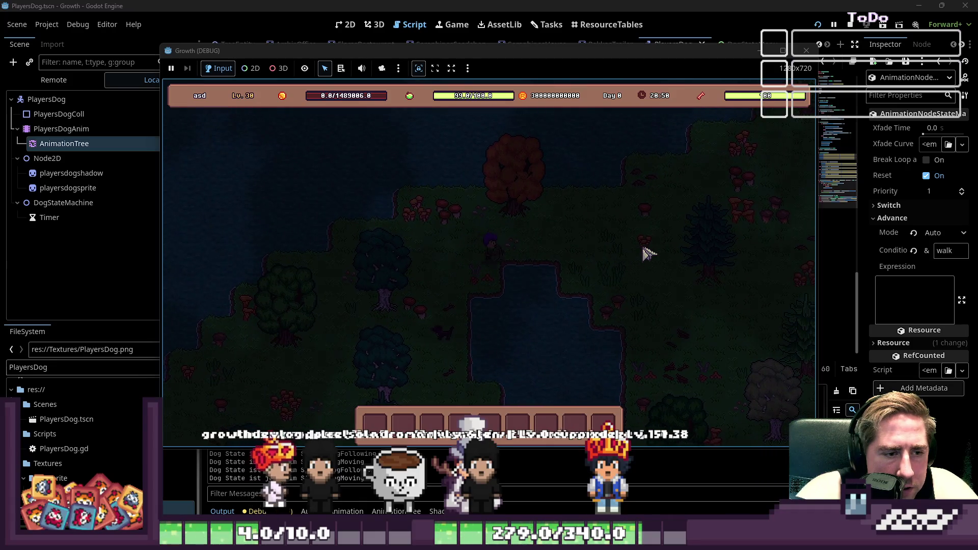
key(d)
key(s)
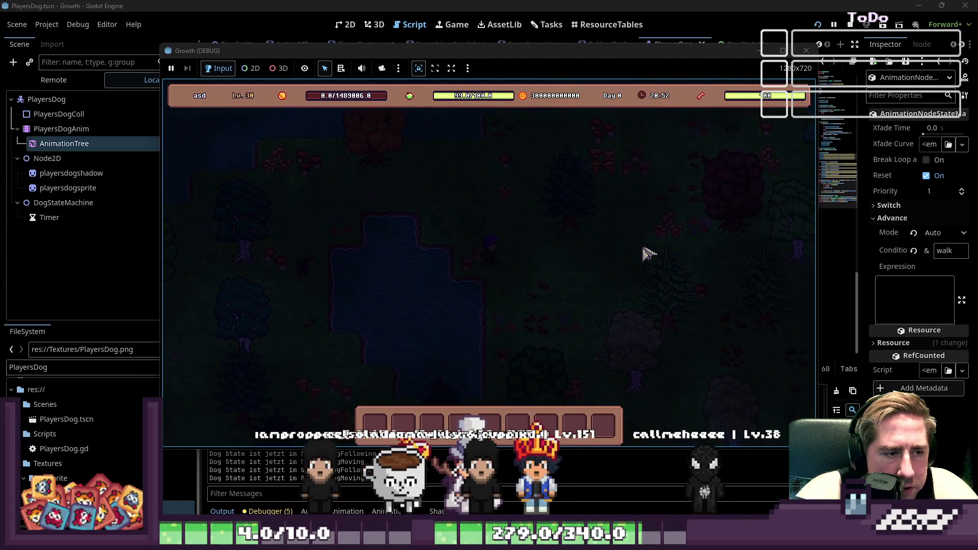
key(s)
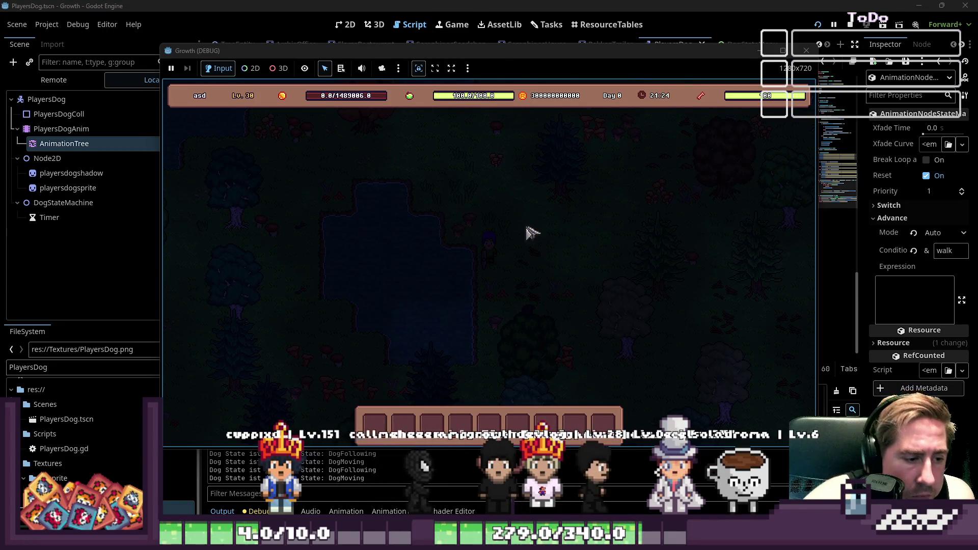
Step: Refocus the game, walk up and down-left once more, then return to PlayersDog.gd
click(533, 313)
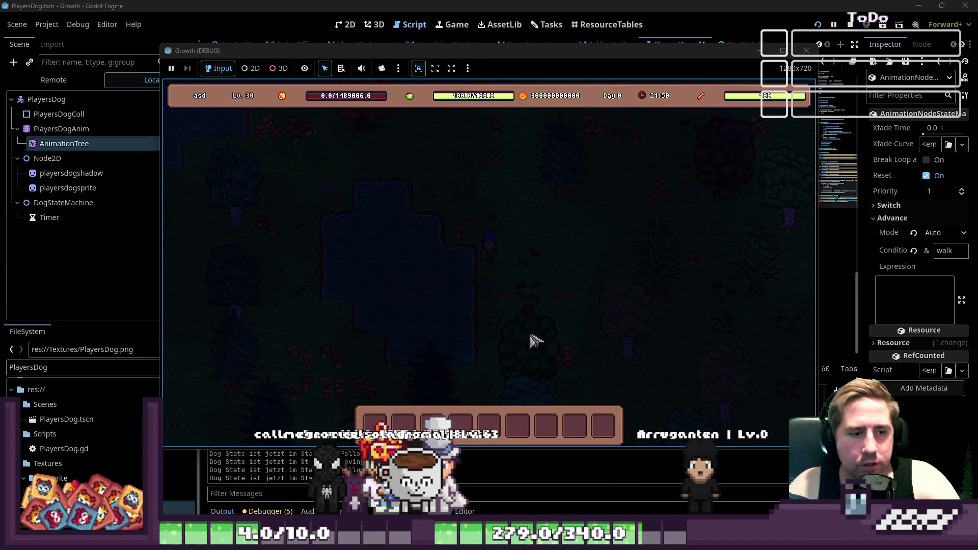
key(w)
key(a)
key(s)
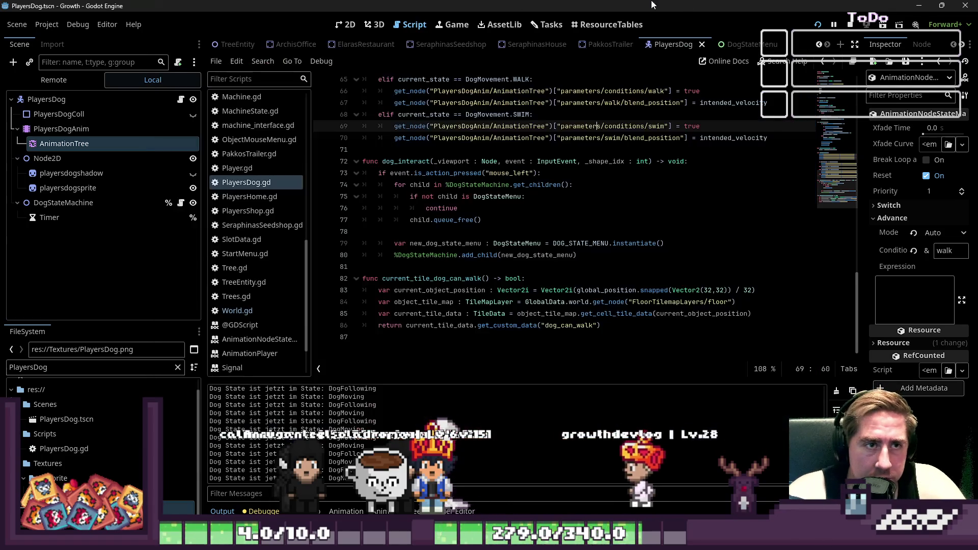
click(516, 4)
scroll(512, 242, up, 3)
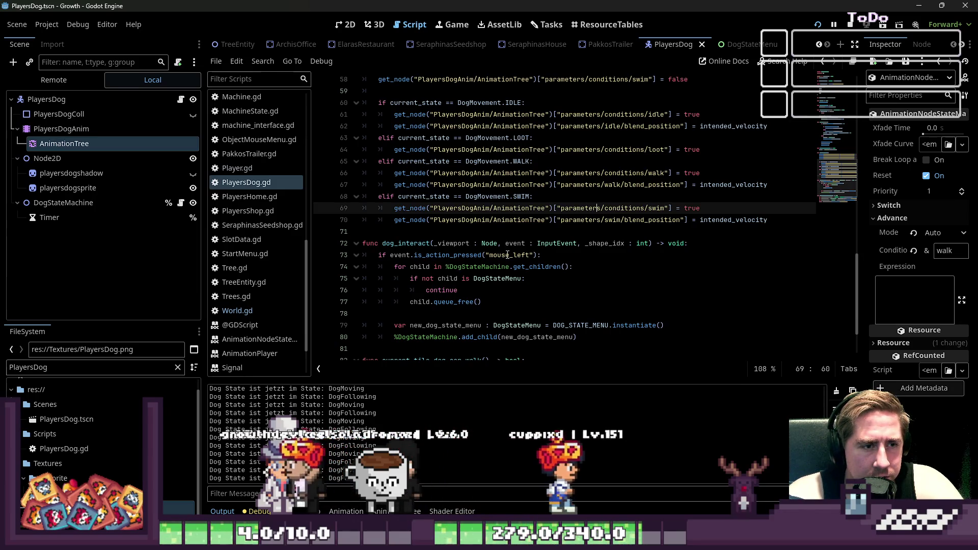
Step: Open the dog's AnimationTree state machine and inspect the idle and walk transitions
scroll(507, 255, up, 2)
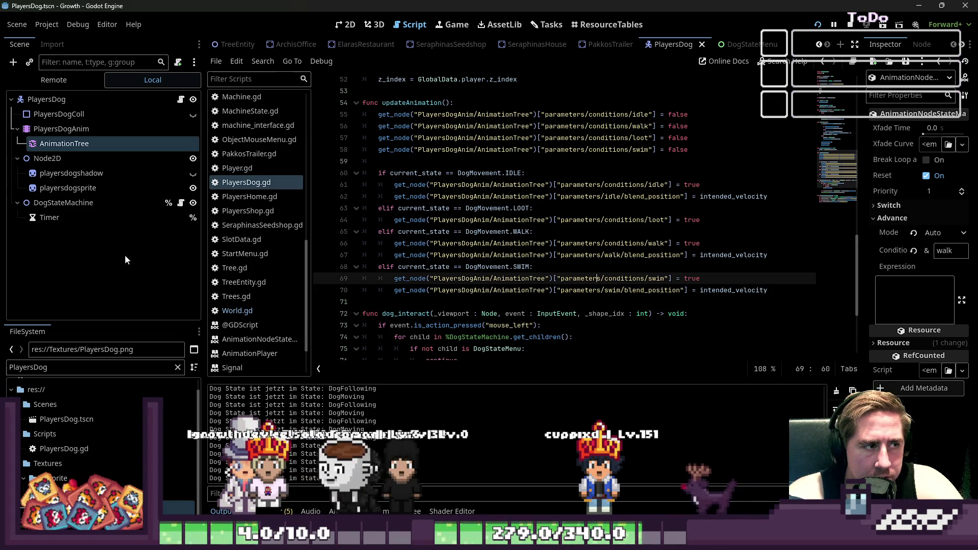
click(80, 143)
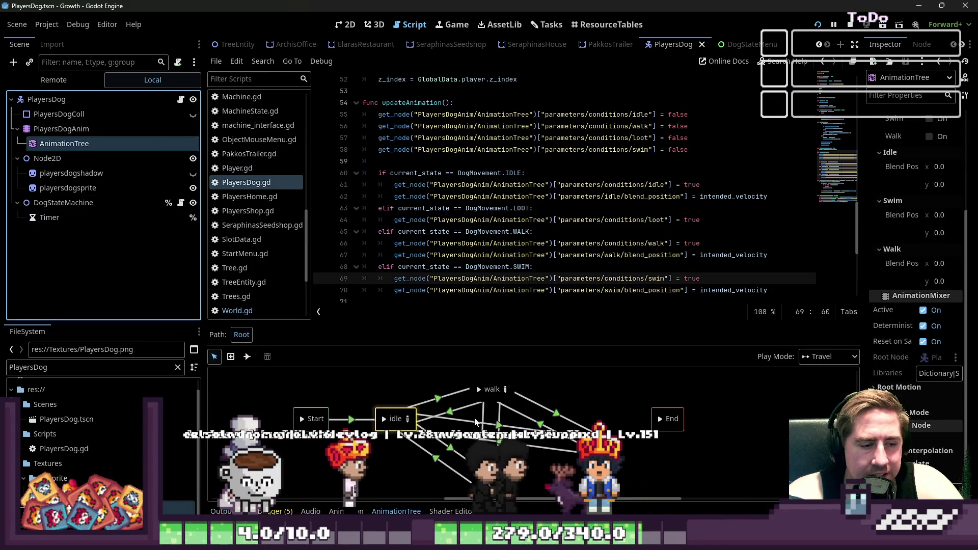
click(499, 426)
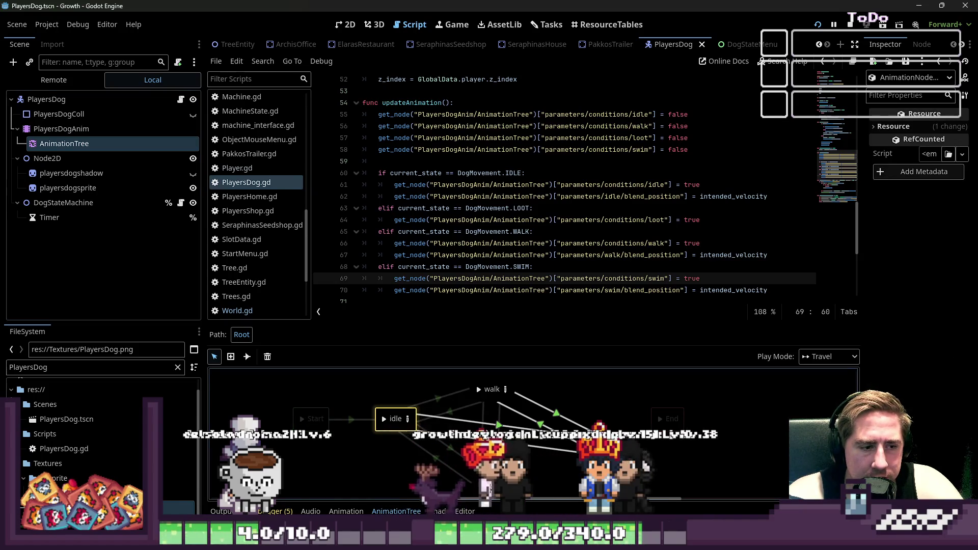
click(500, 429)
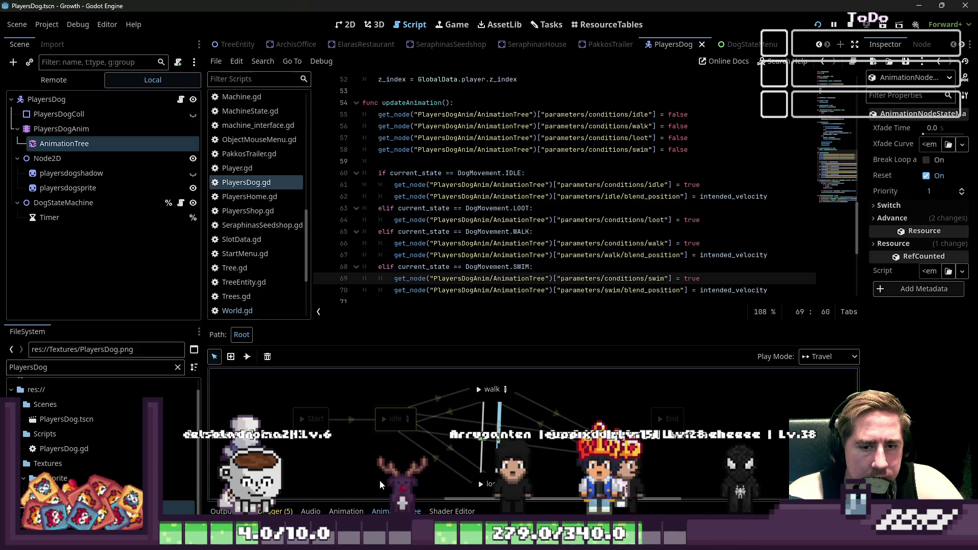
click(381, 415)
click(829, 356)
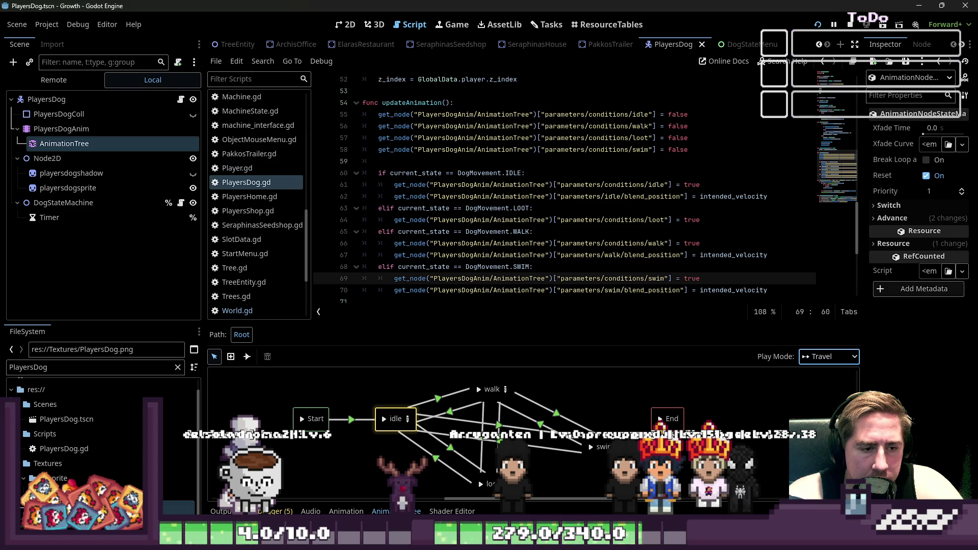
Step: Check the walk/swim transition conditions, switch Play Mode from Travel to Immediate, and relaunch
click(557, 415)
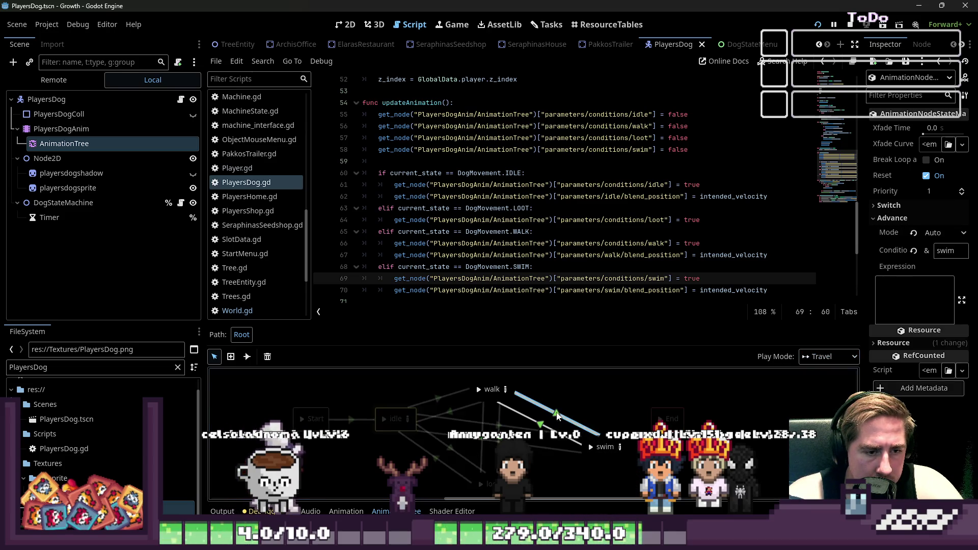
click(550, 429)
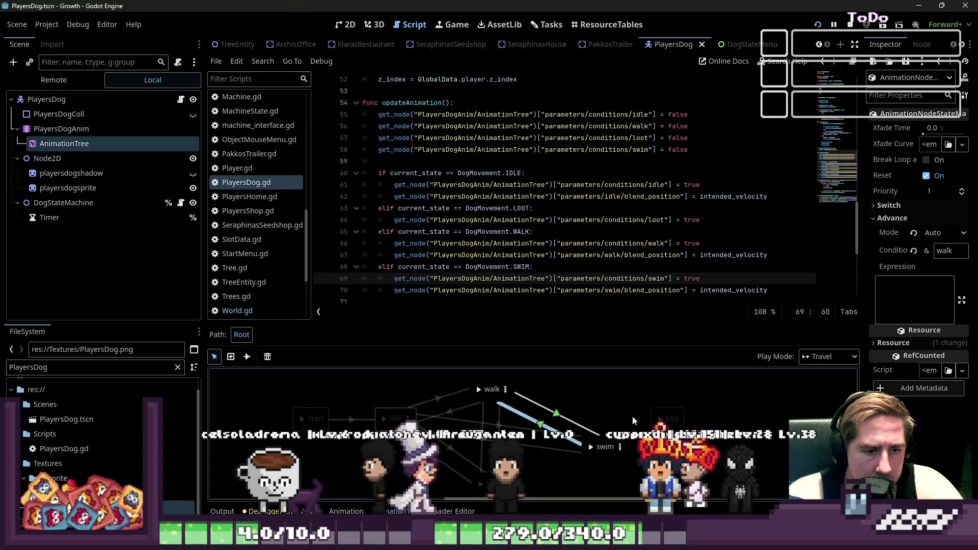
click(829, 356)
click(825, 381)
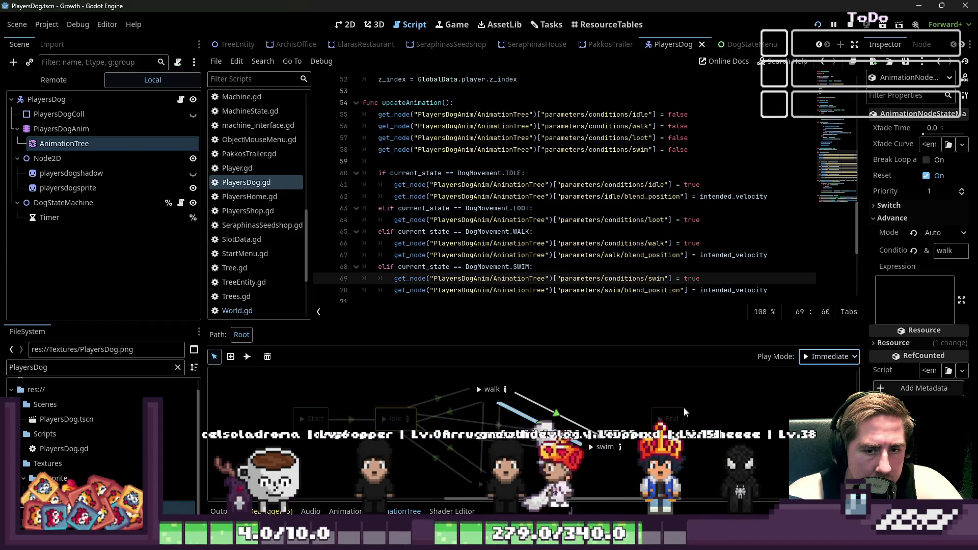
click(829, 356)
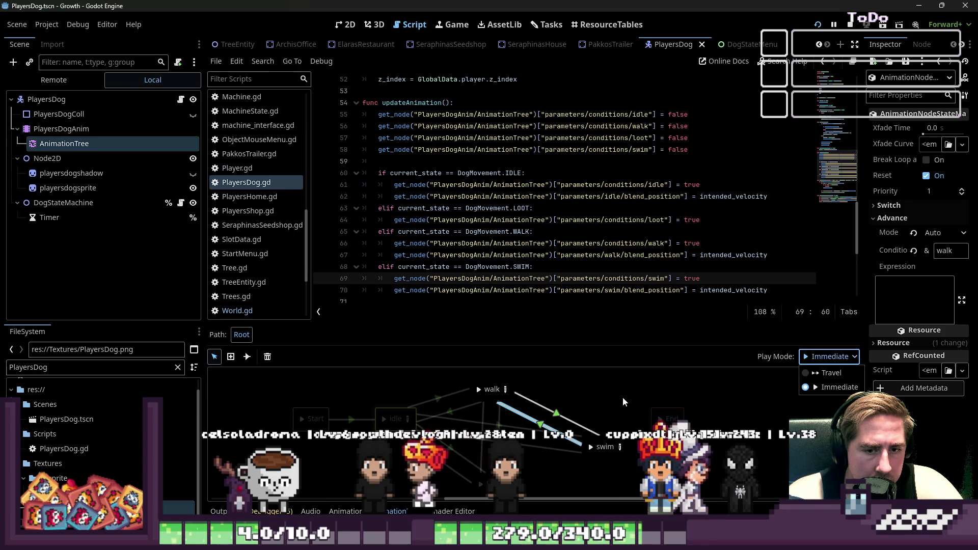
click(554, 417)
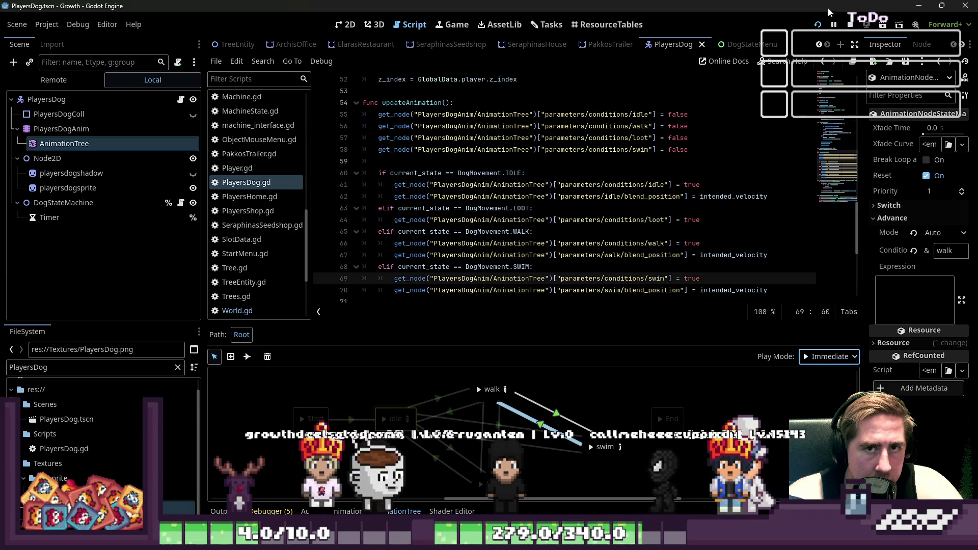
click(818, 26)
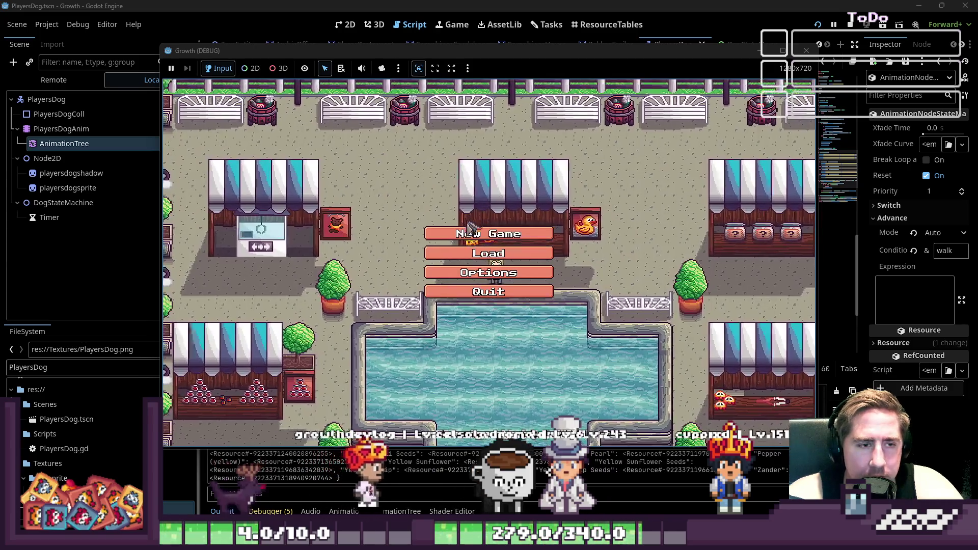
Step: Start a new game with a character named 'fg' and enter the world
click(487, 273)
text(fg)
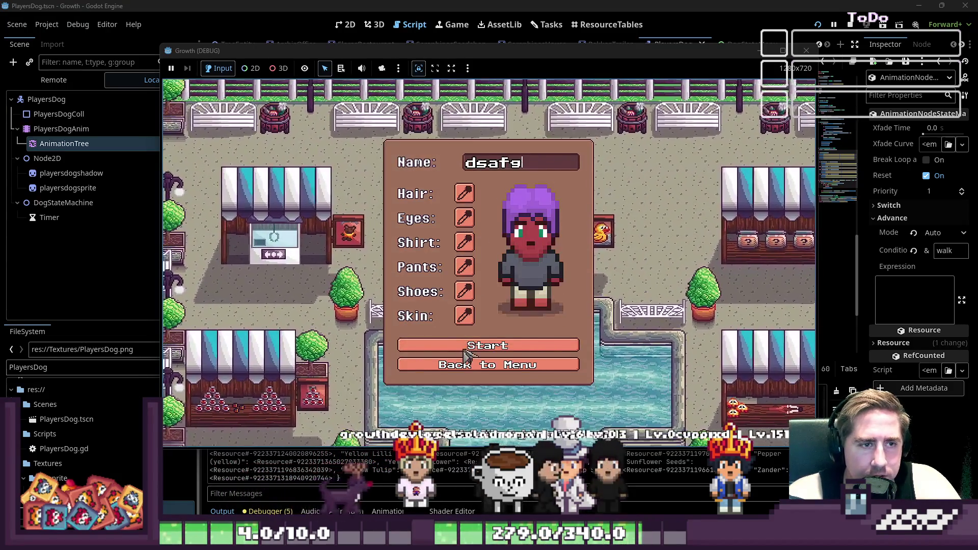
click(471, 352)
Step: Walk the player left and down to the pond, then stop the run with F8
key(a)
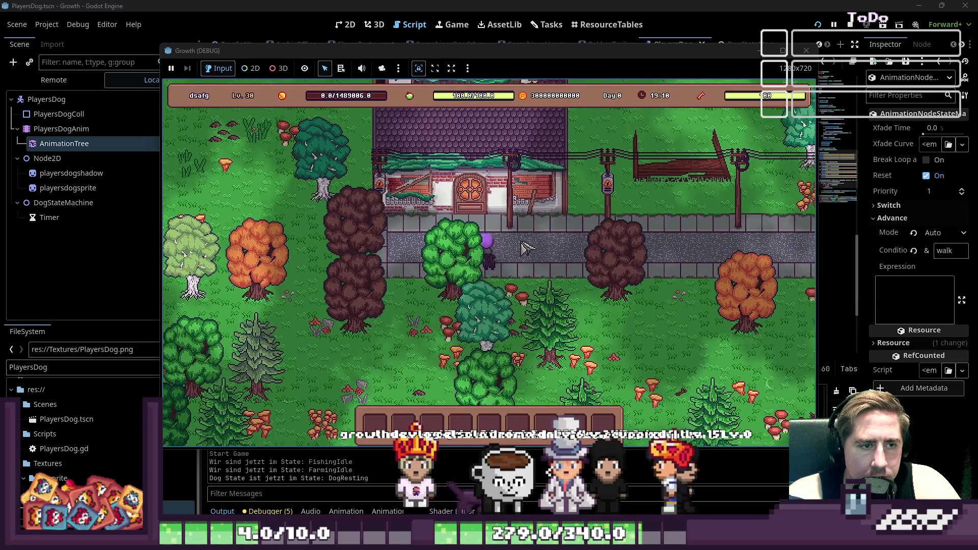
key(w)
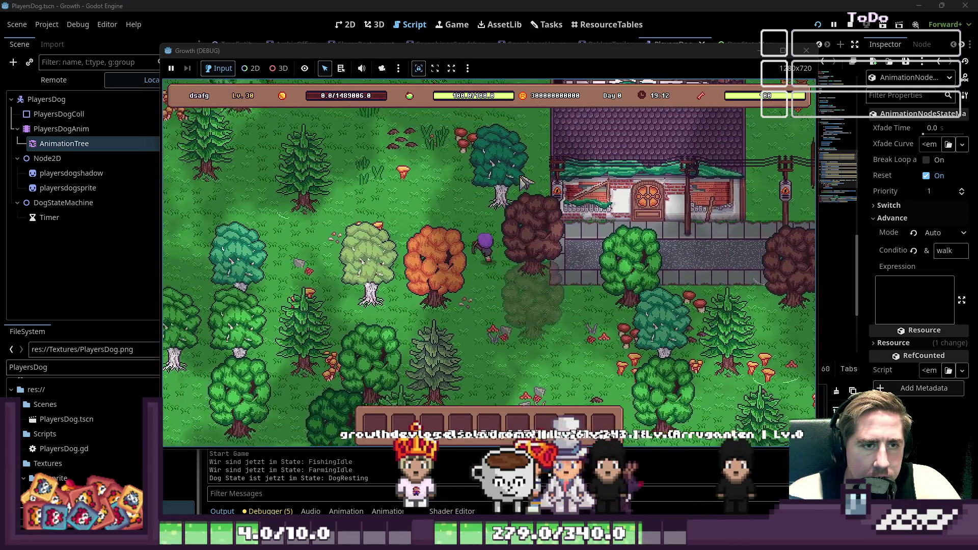
key(a)
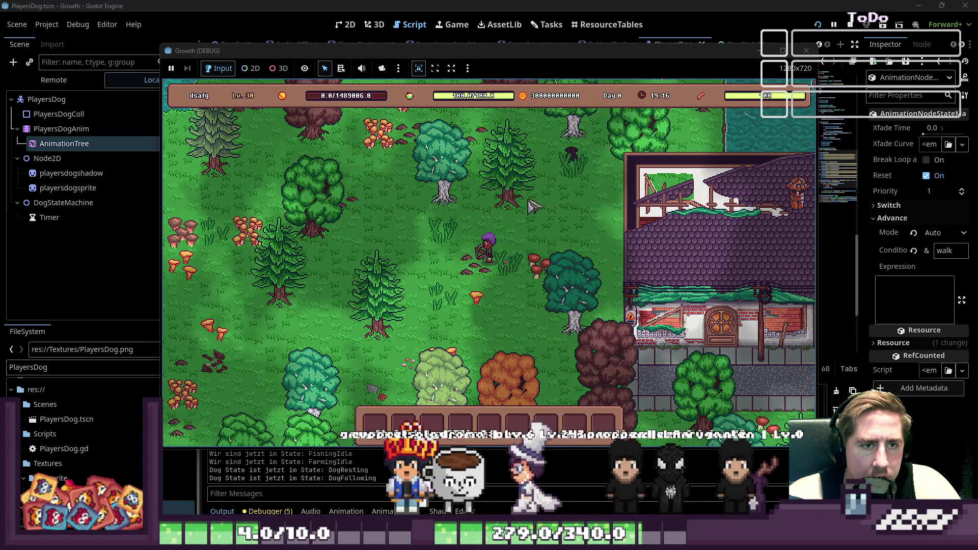
key(a)
key(s)
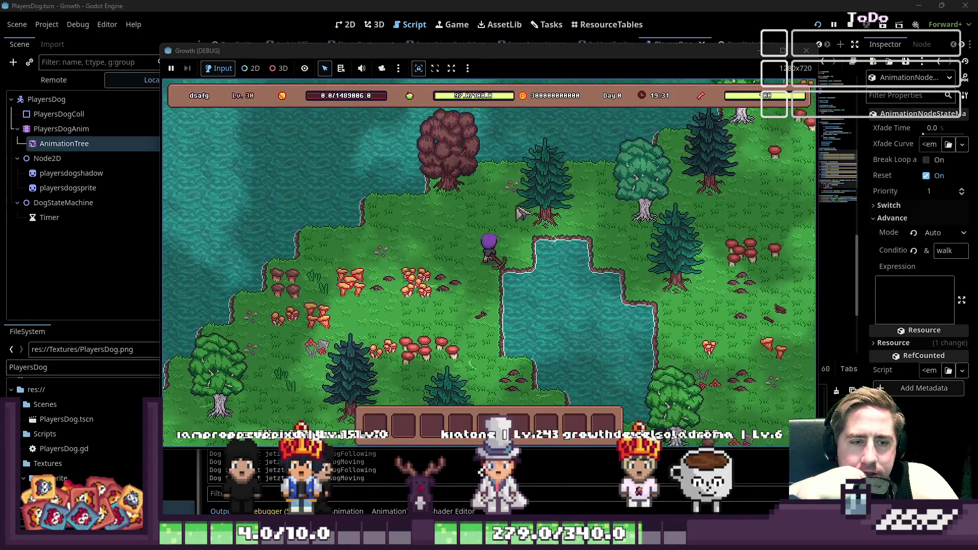
key(s)
key(a)
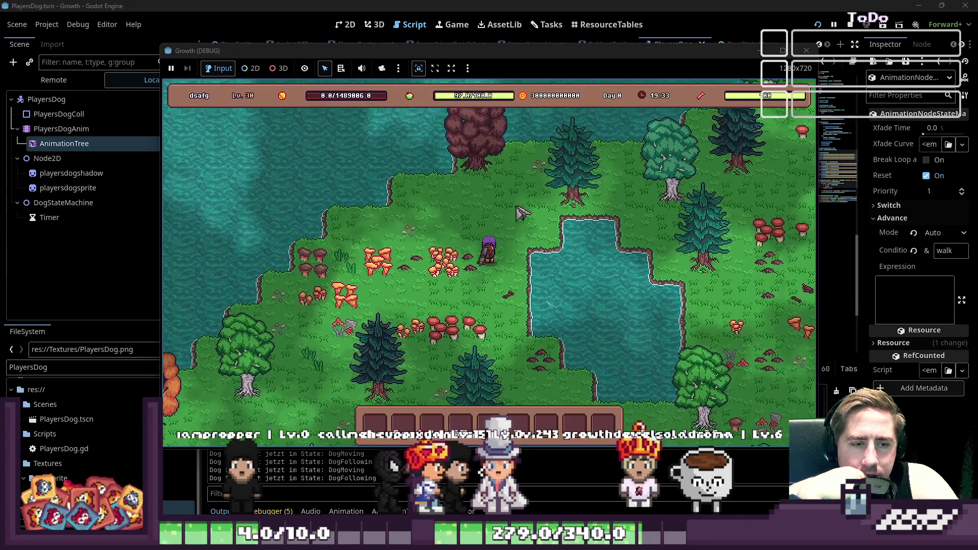
key(w)
key(d)
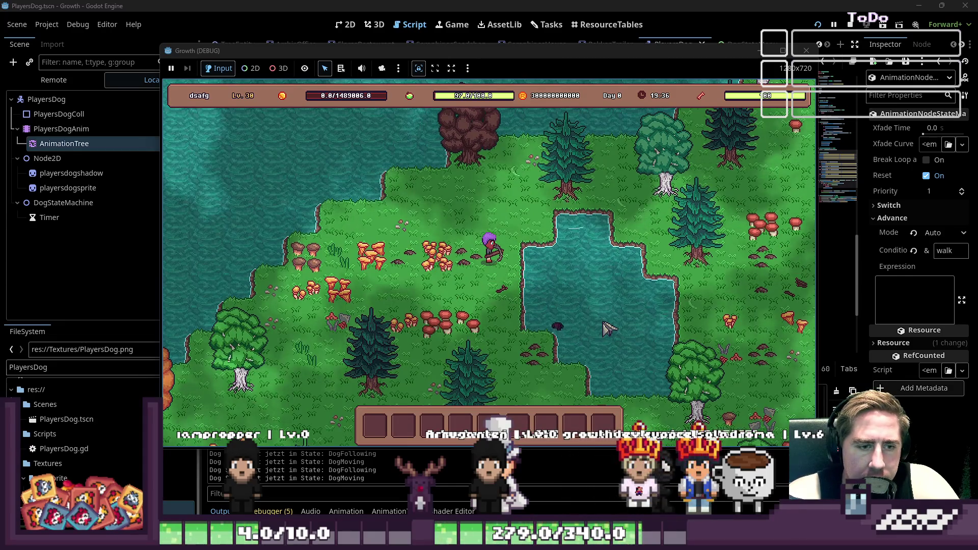
key(a)
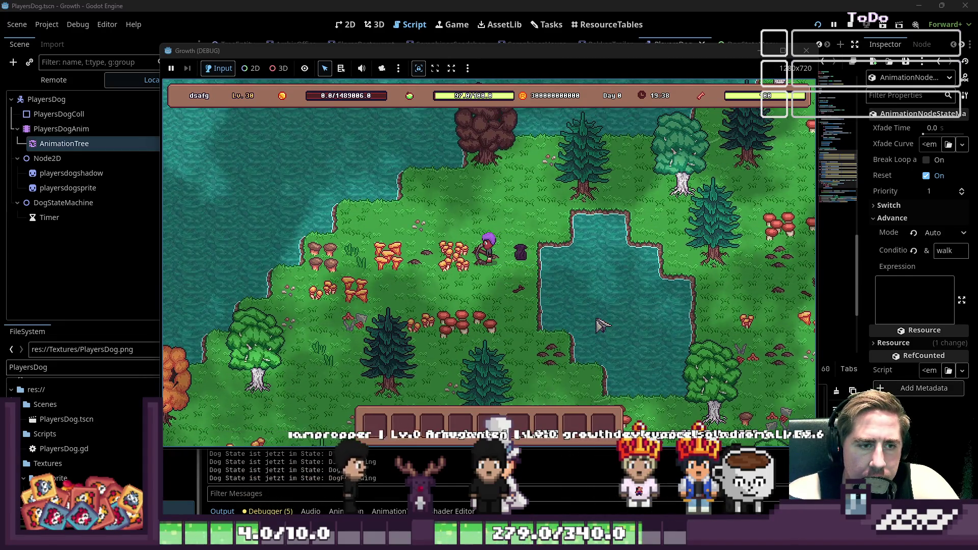
key(F8)
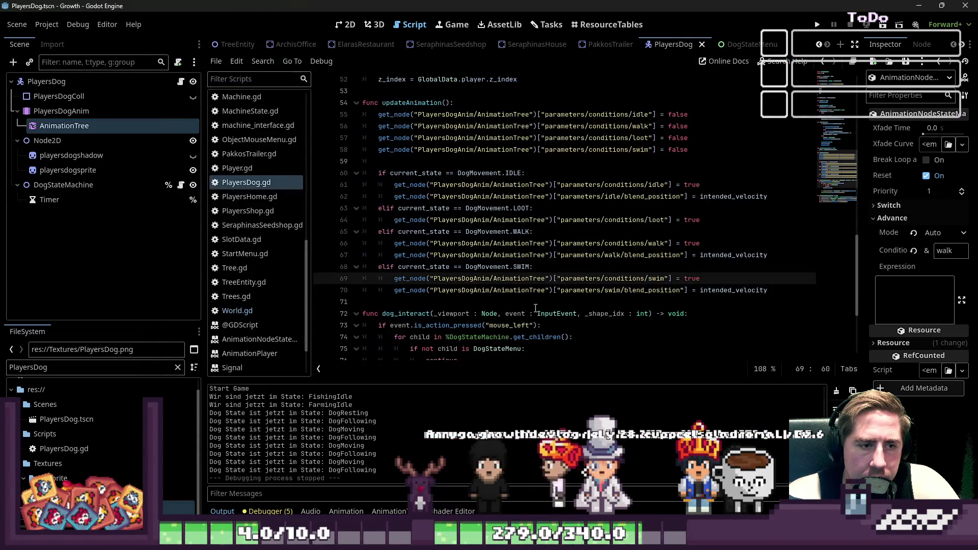
Step: Scroll up from the swim animation code to _process and select updateAnimation() on line 48
click(536, 306)
click(545, 290)
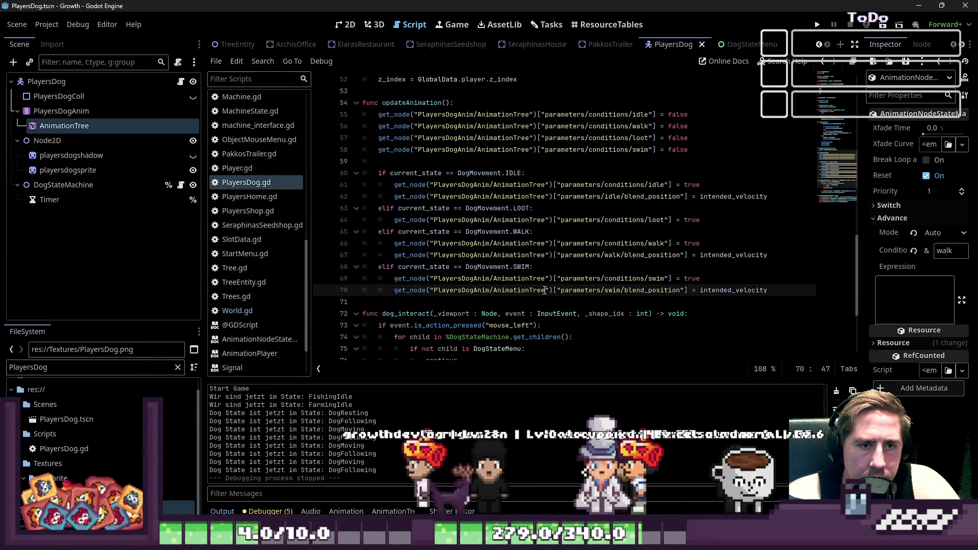
scroll(540, 275, up, 6)
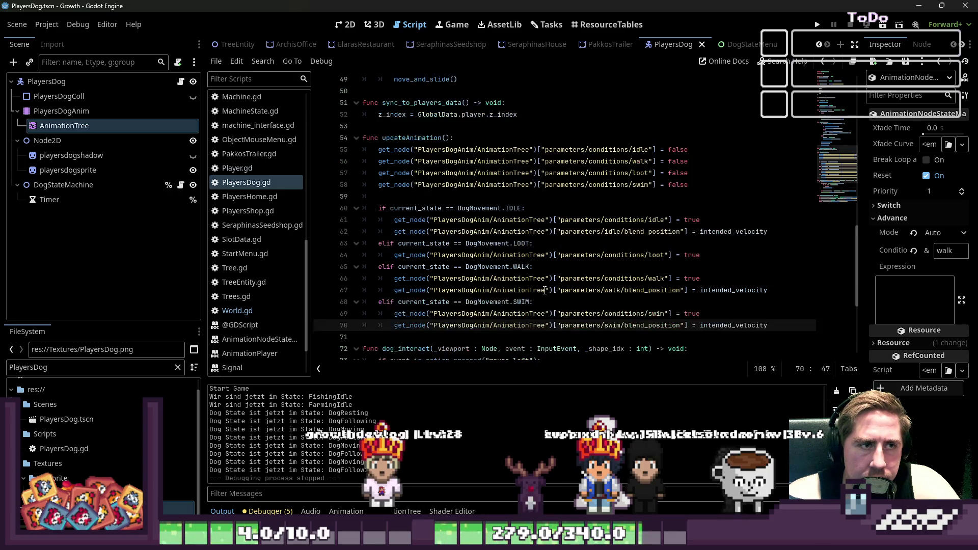
scroll(536, 260, up, 1)
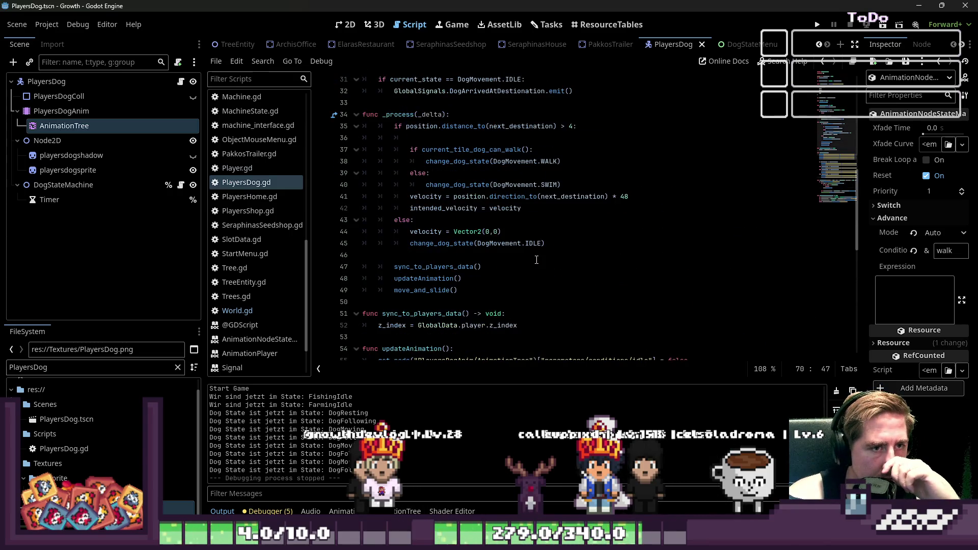
click(472, 282)
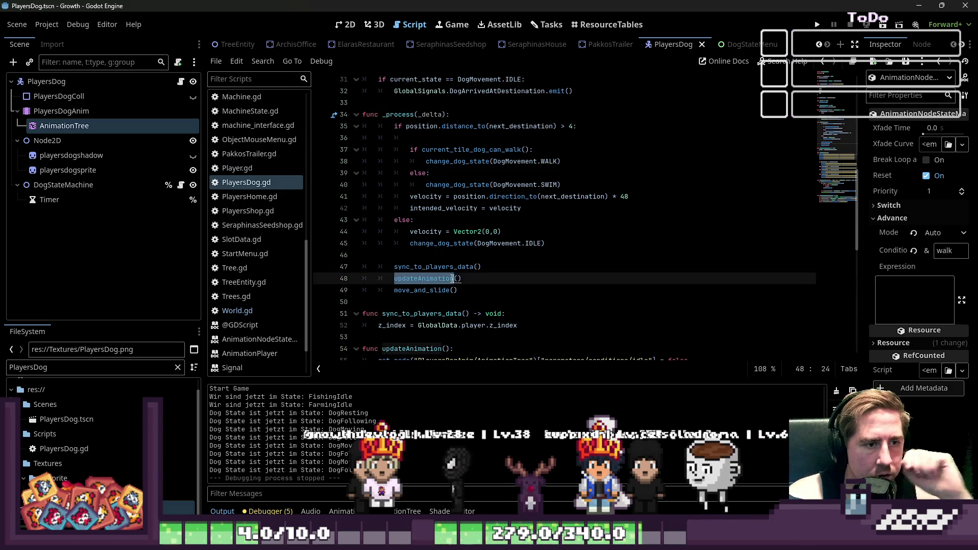
drag(472, 283, 395, 280)
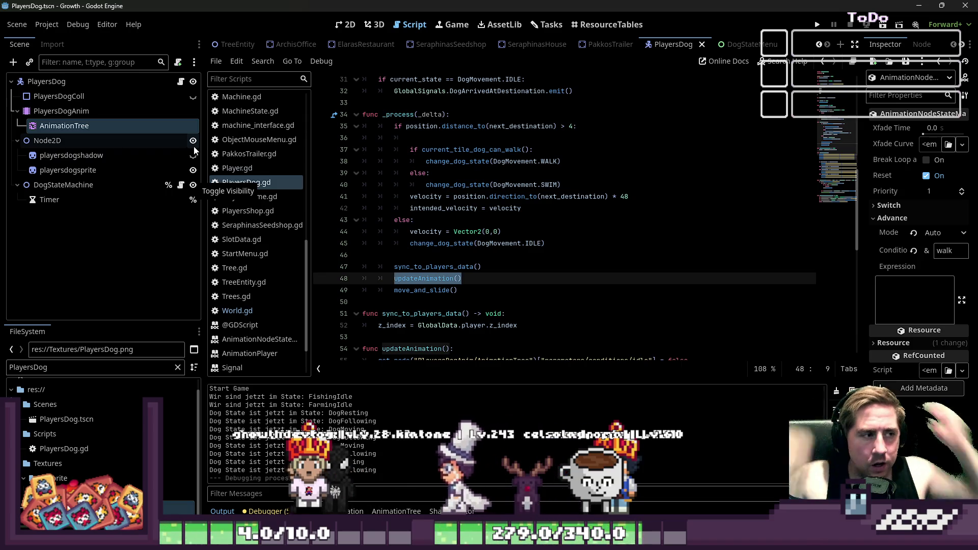
click(61, 111)
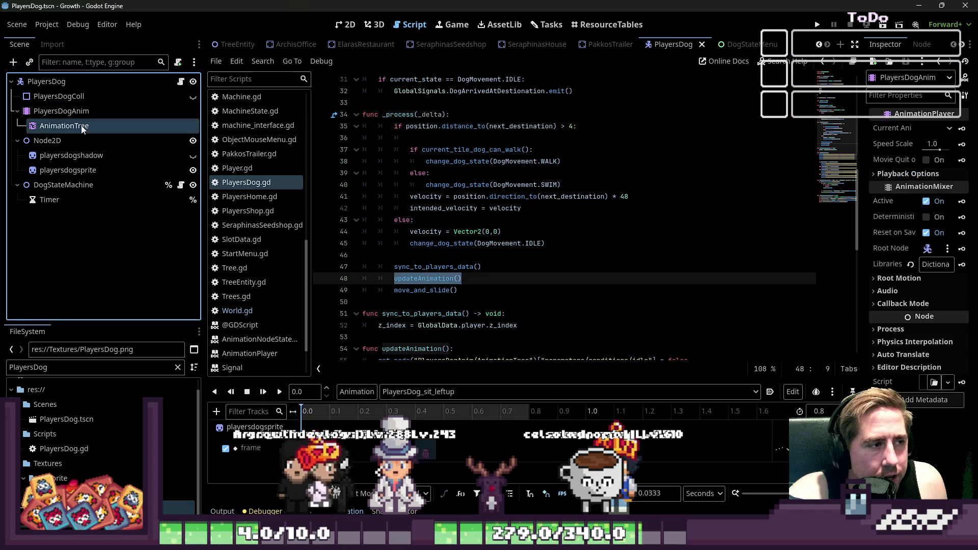
click(82, 128)
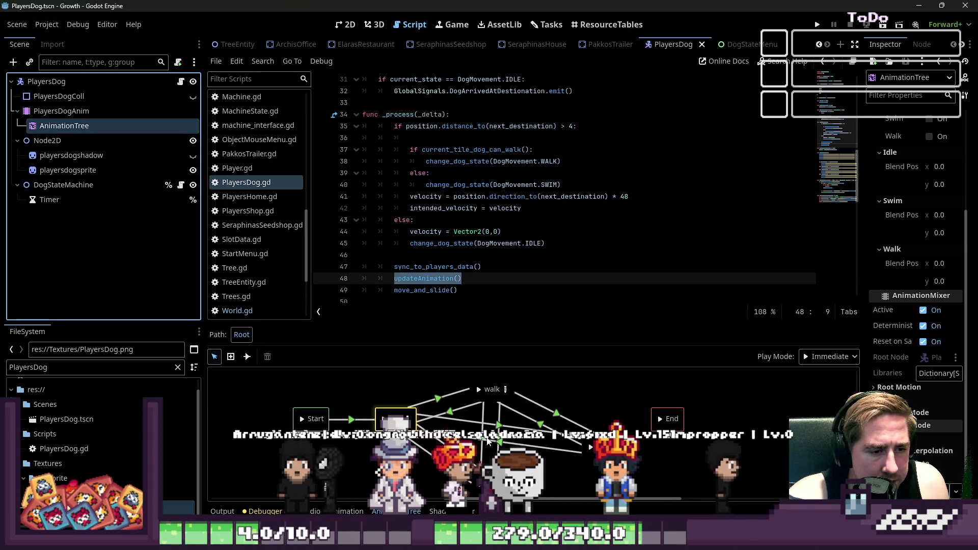
click(247, 356)
click(333, 357)
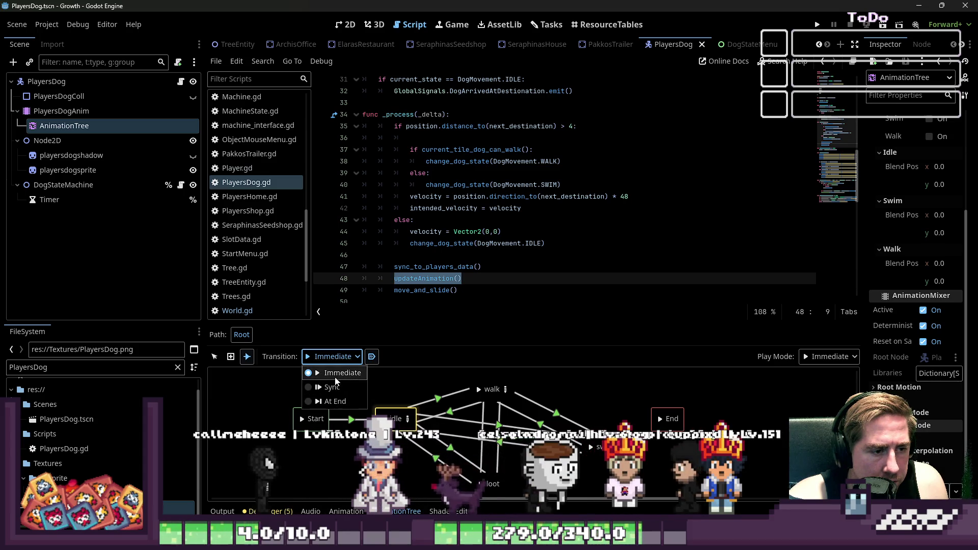
click(334, 376)
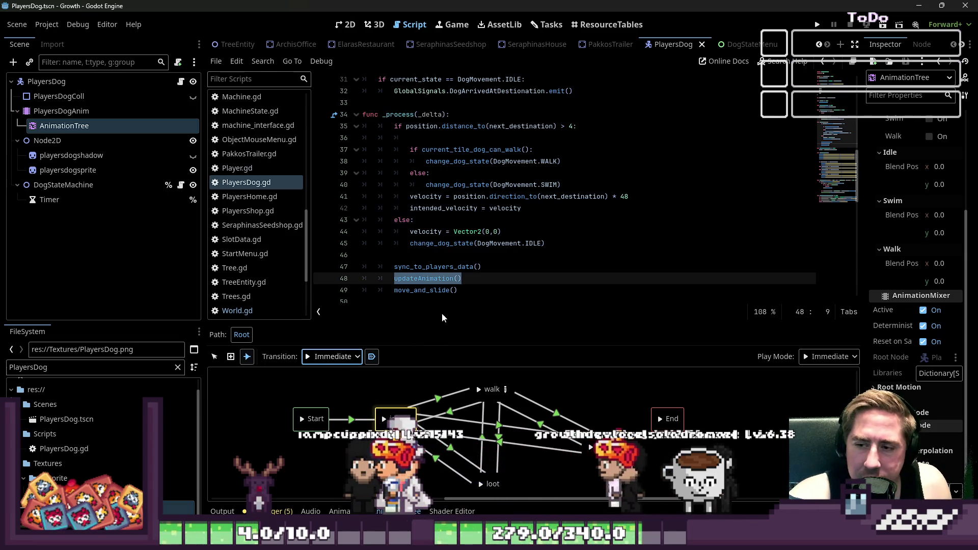
scroll(423, 181, up, 1)
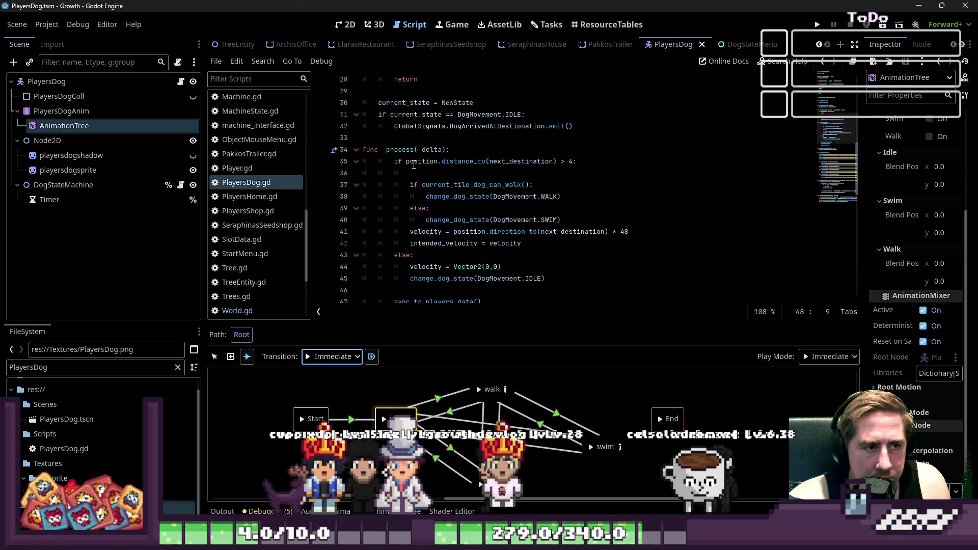
Step: Rename _process on line 34 to _physics_process, deleting the leftover (_delta) and extra colon
click(415, 150)
scroll(479, 239, down, 1)
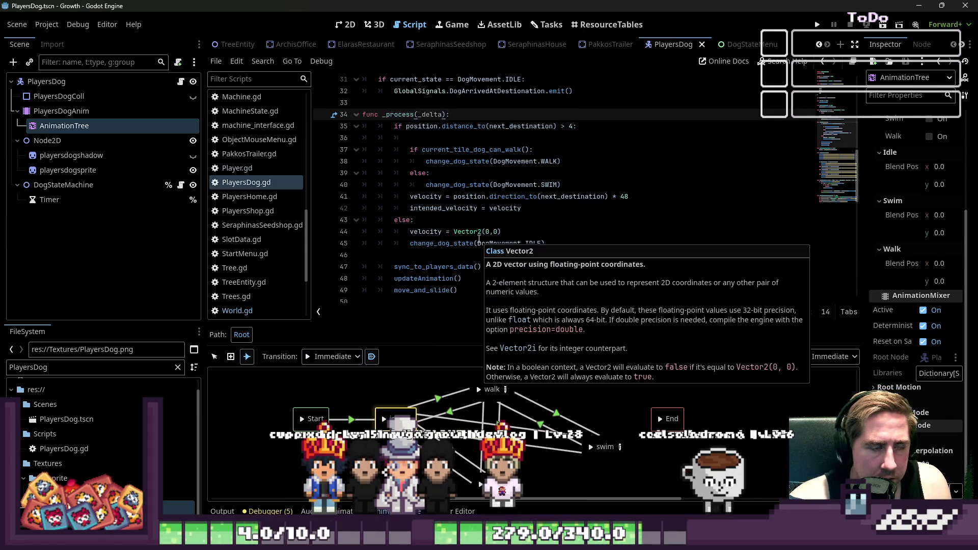
click(388, 234)
click(415, 114)
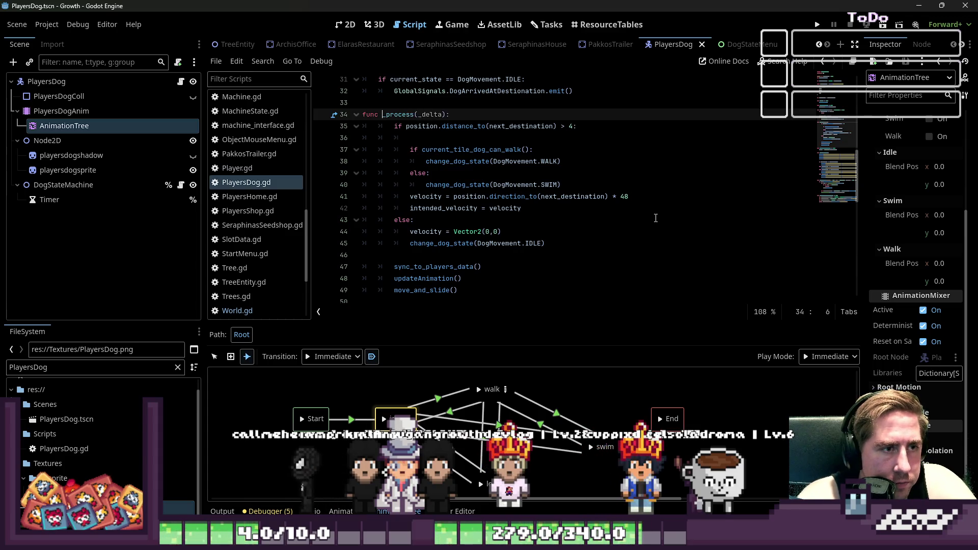
key(ctrl+Left)
text(p)
key(Tab)
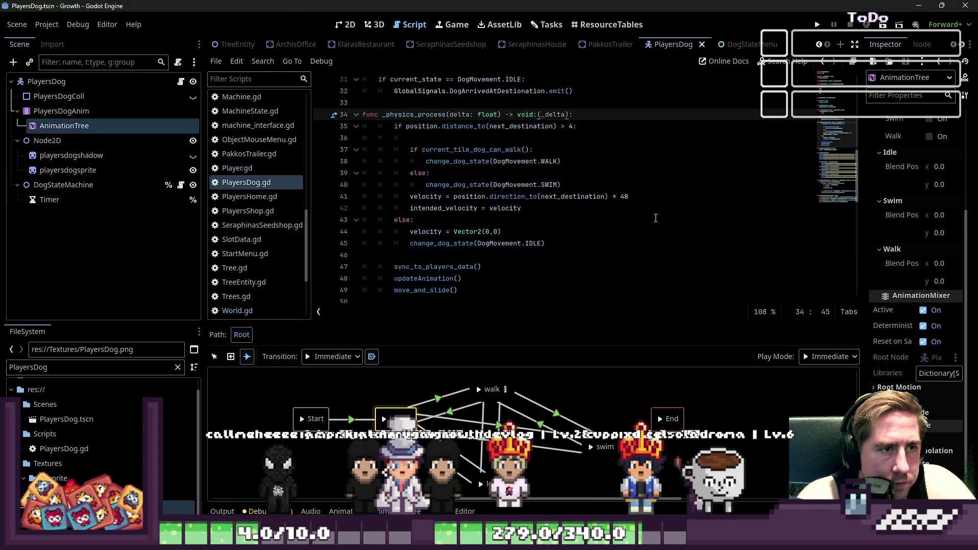
key(Delete)
key(Delete)
key(Delete)
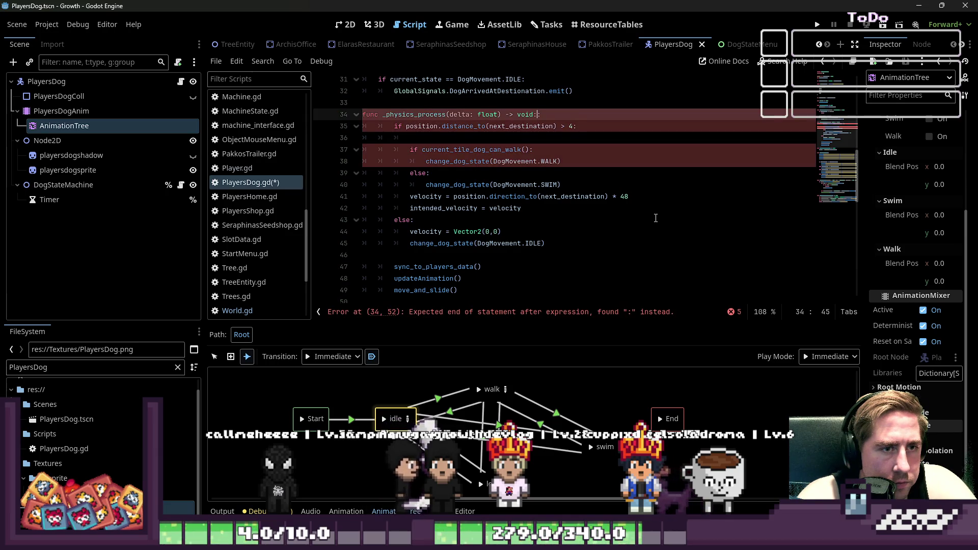
key(Delete)
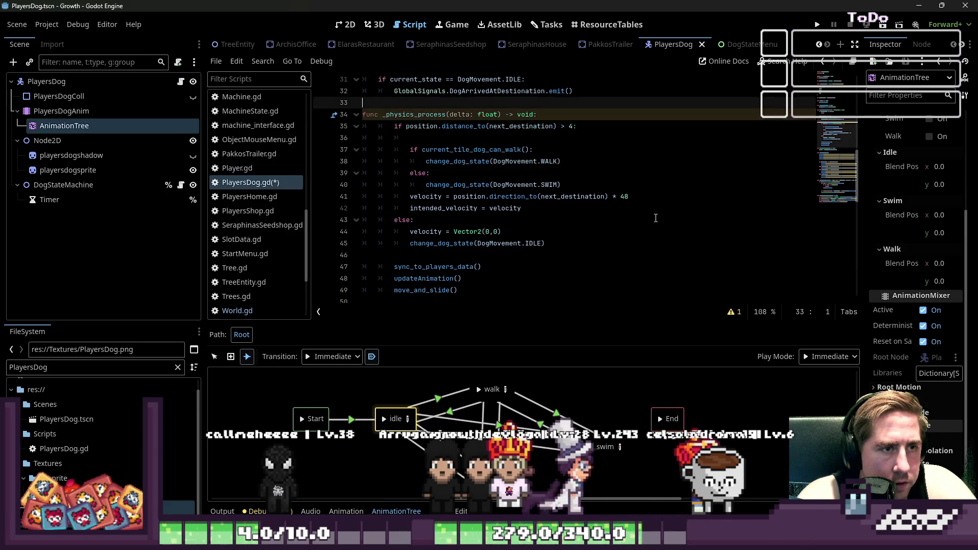
key(Down)
key(Down)
key(Down)
Step: Save PlayersDog.gd with Ctrl+S and run the game
key(Up)
key(Up)
key(Up)
key(End)
key(ctrl+s)
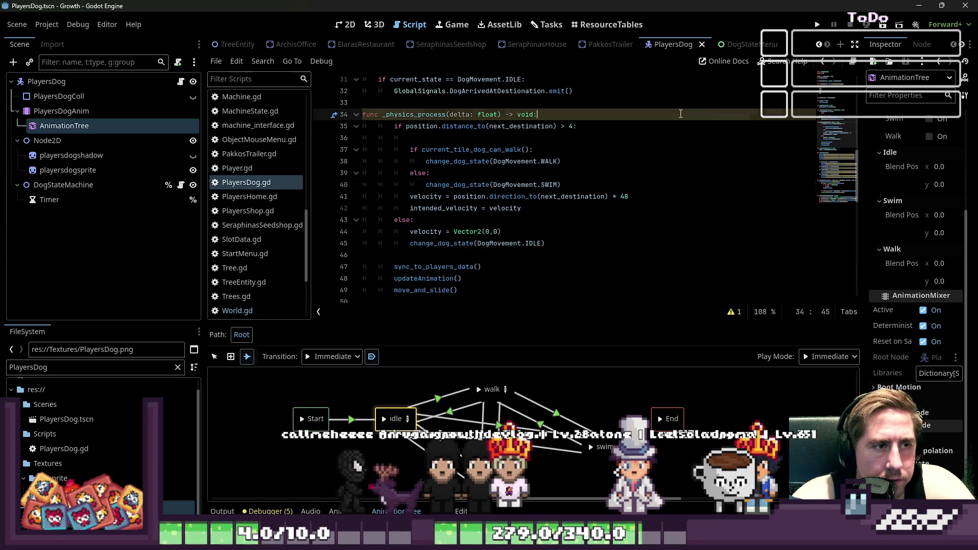
click(815, 25)
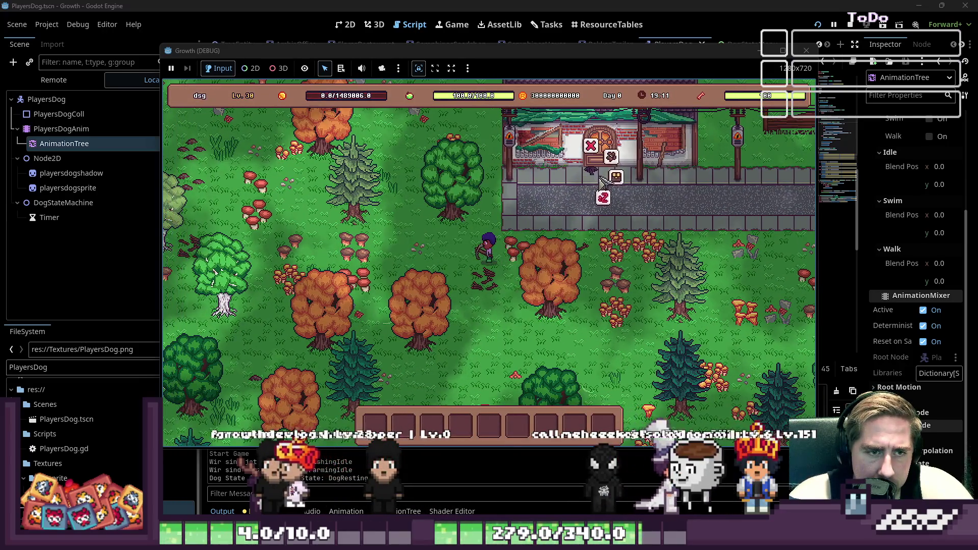
Step: Walk the character west from the house, north-west past the pond, then south beside it
key(a)
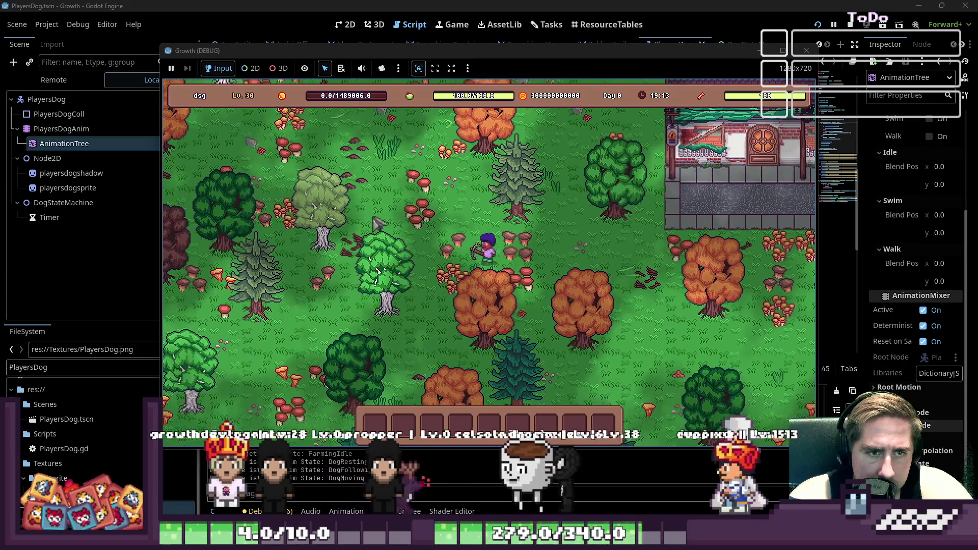
key(a)
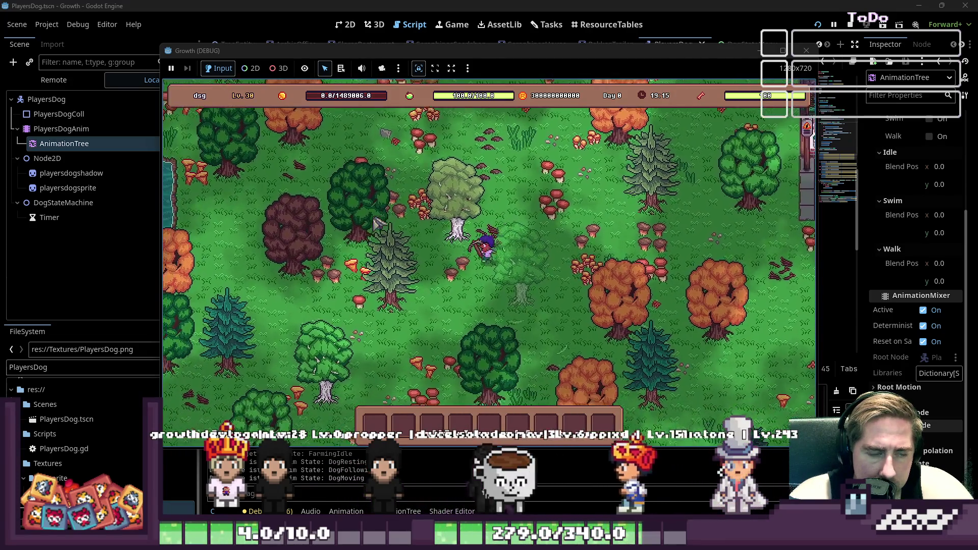
key(a)
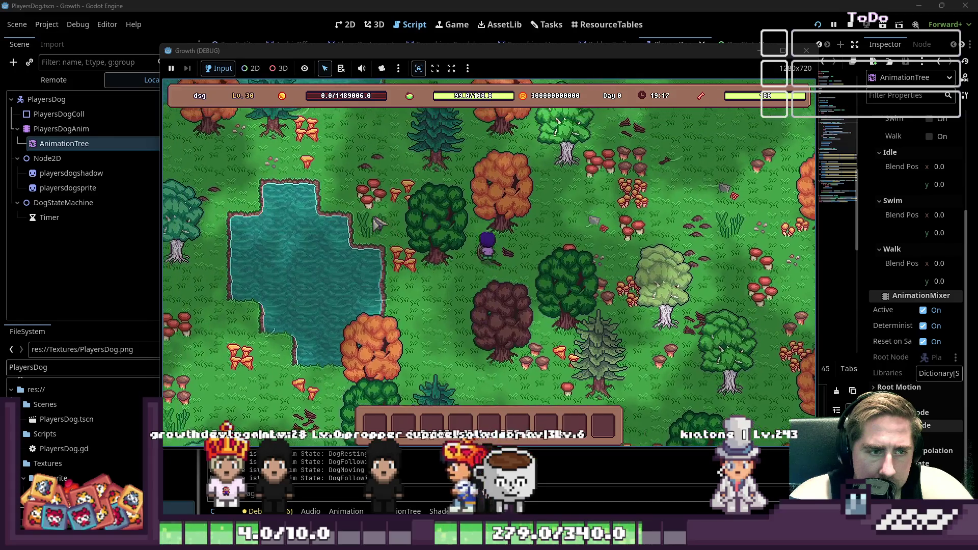
key(a)
key(w)
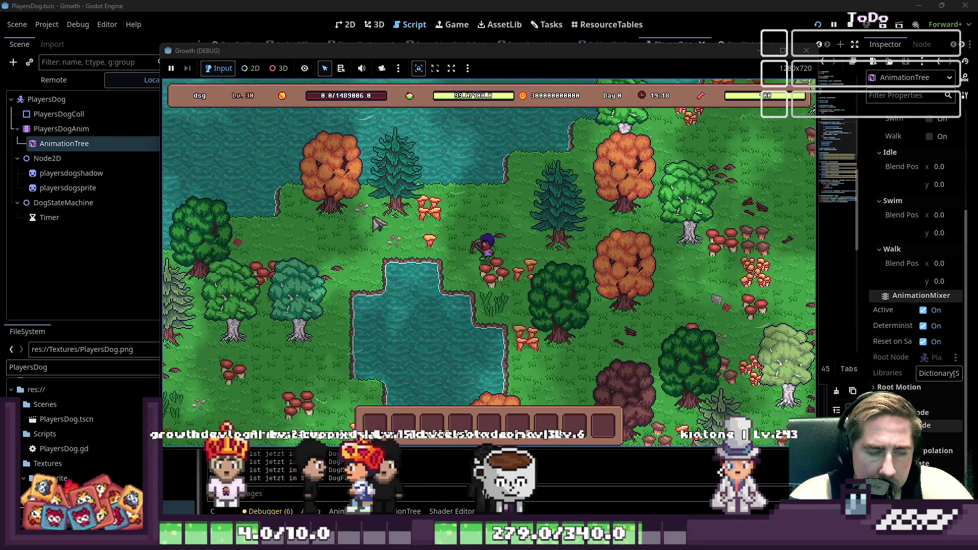
key(a)
key(s)
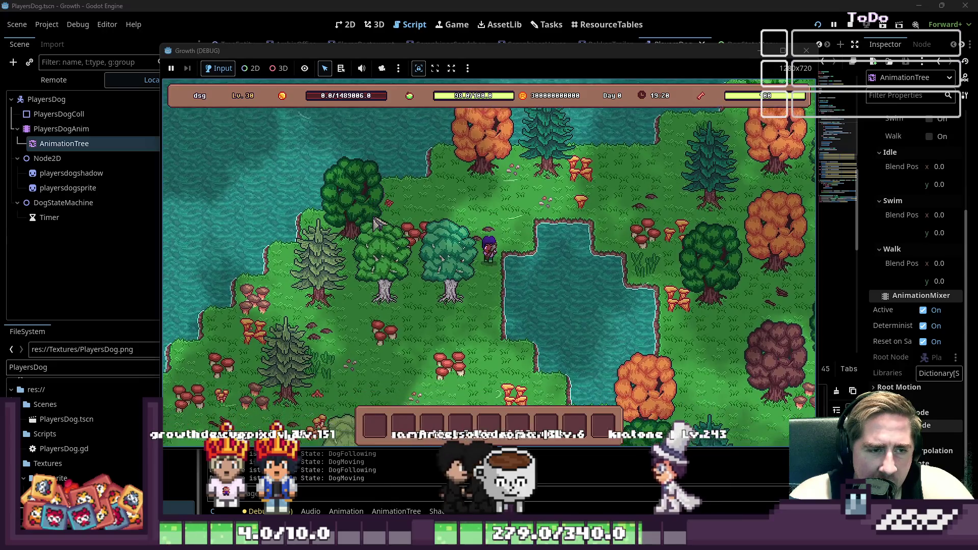
key(s)
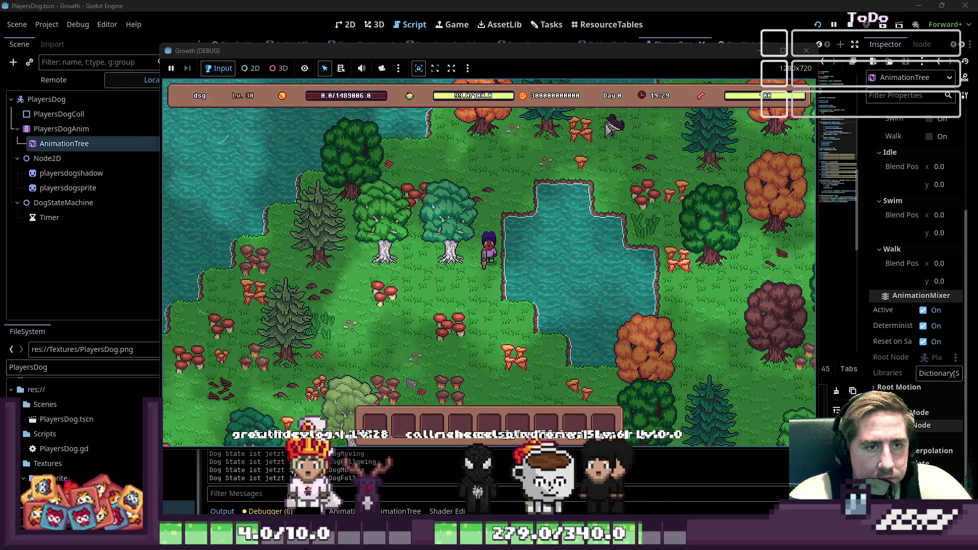
Step: Walk along the pond's edge, toward the other pond, back down through the forest, then close the game
key(s)
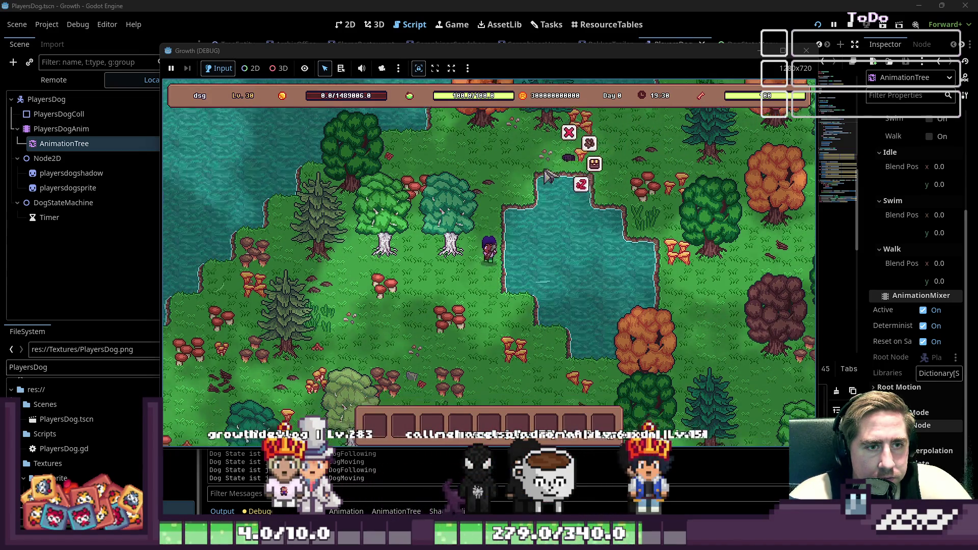
key(d)
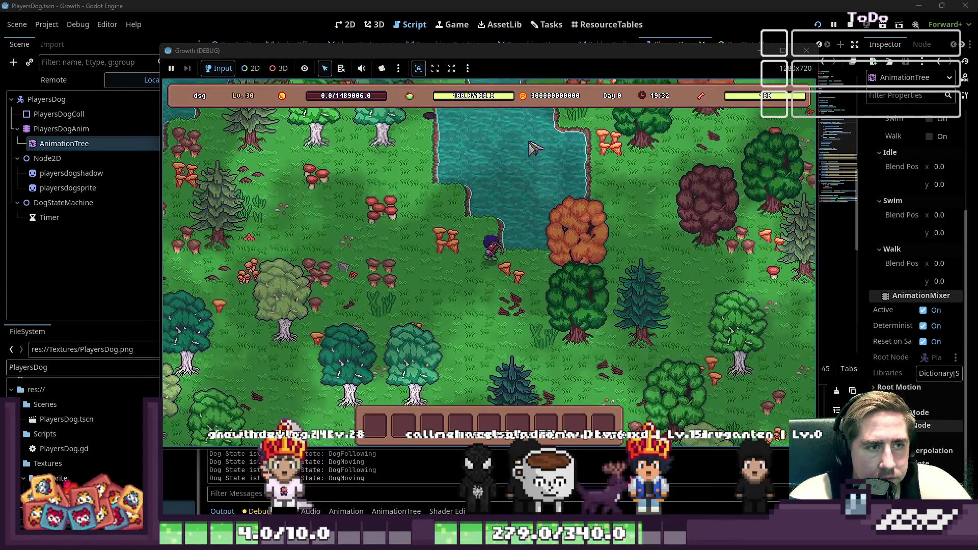
key(d)
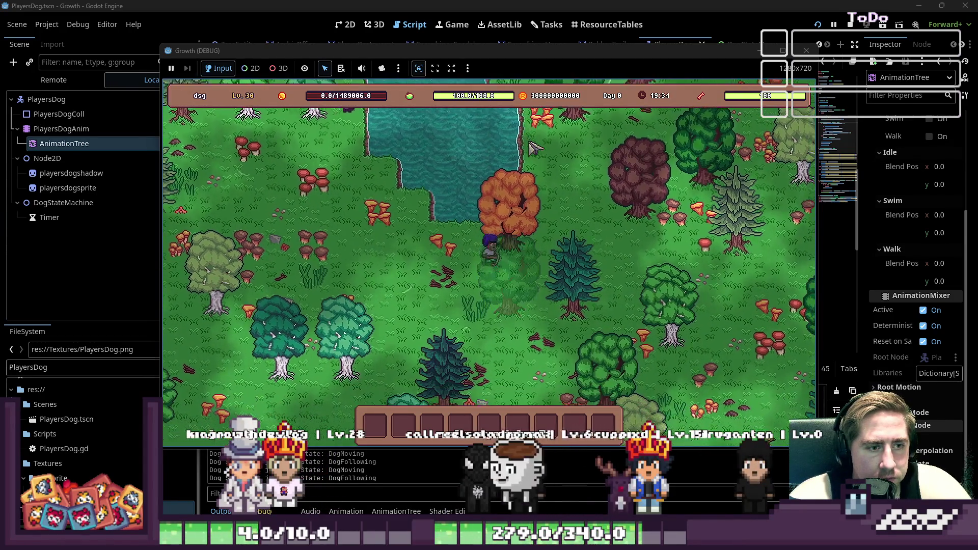
key(w)
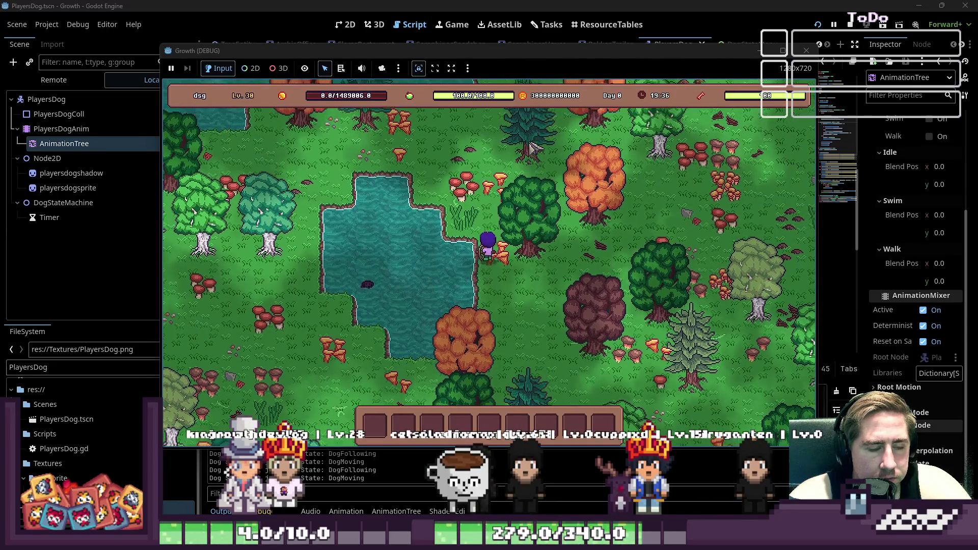
key(w)
key(a)
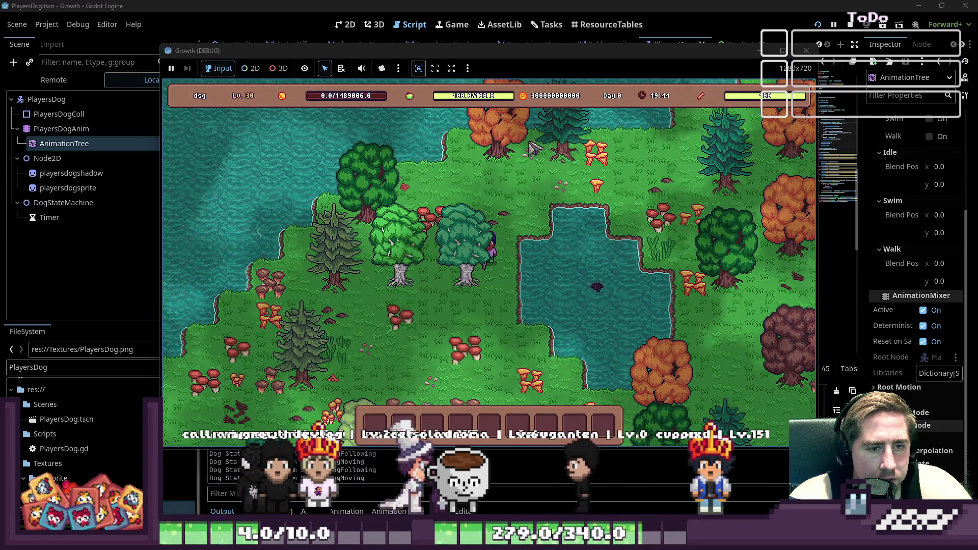
key(s)
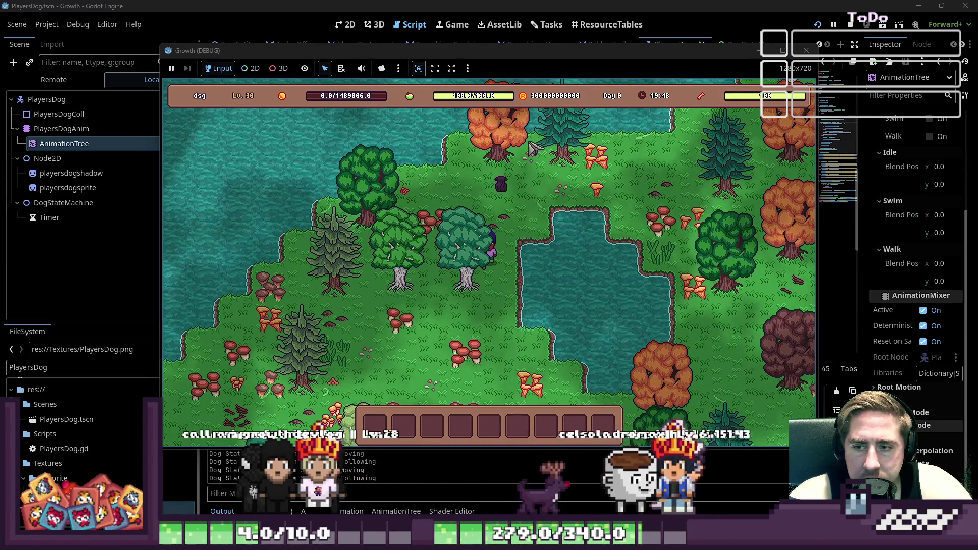
key(s)
key(s)
key(s)
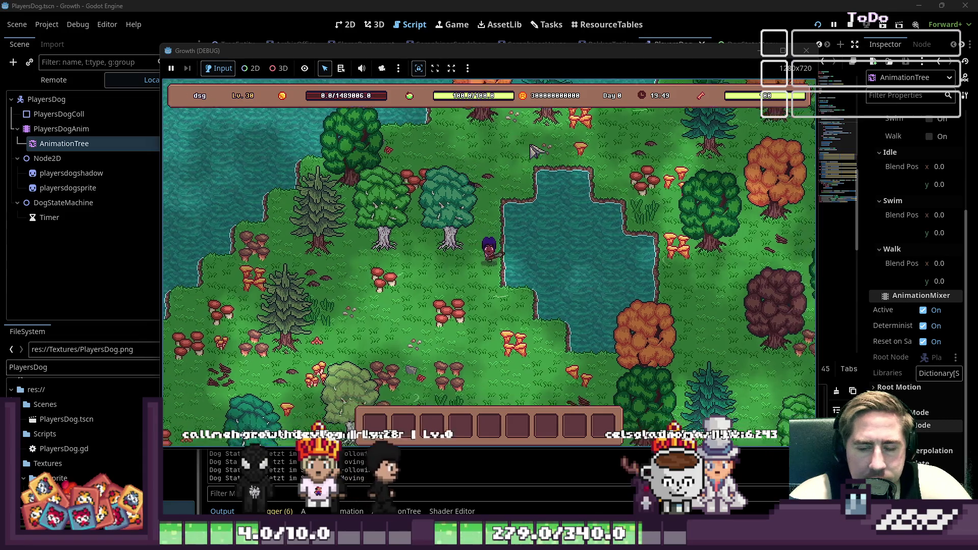
key(d)
key(d)
key(s)
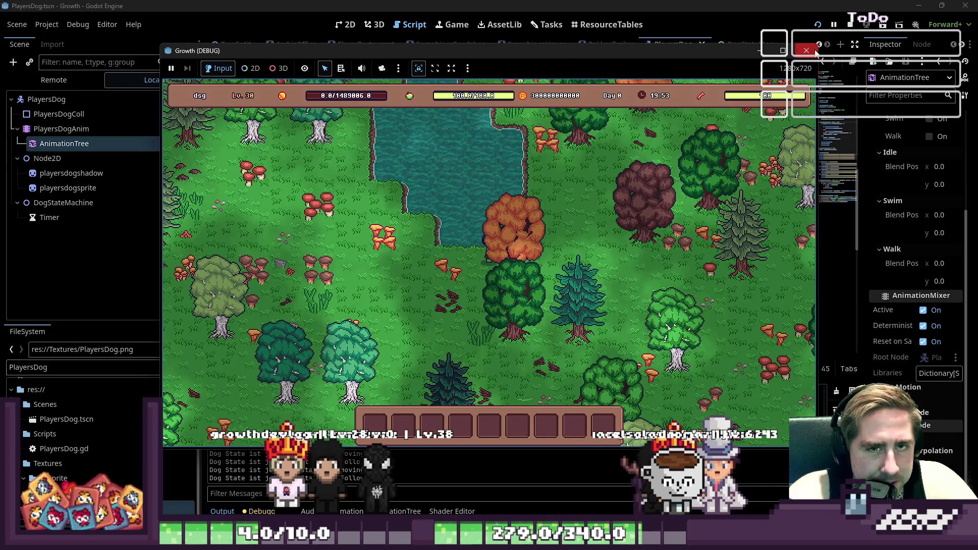
click(814, 43)
Step: Add a print(current_state) line below the swim call in the else branch
click(534, 207)
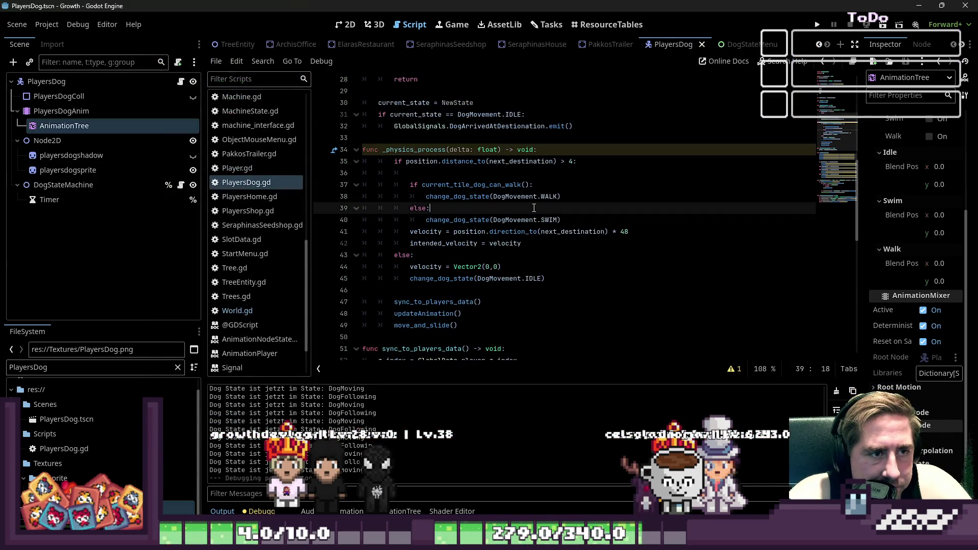
click(534, 161)
key(Down)
key(Down)
key(Down)
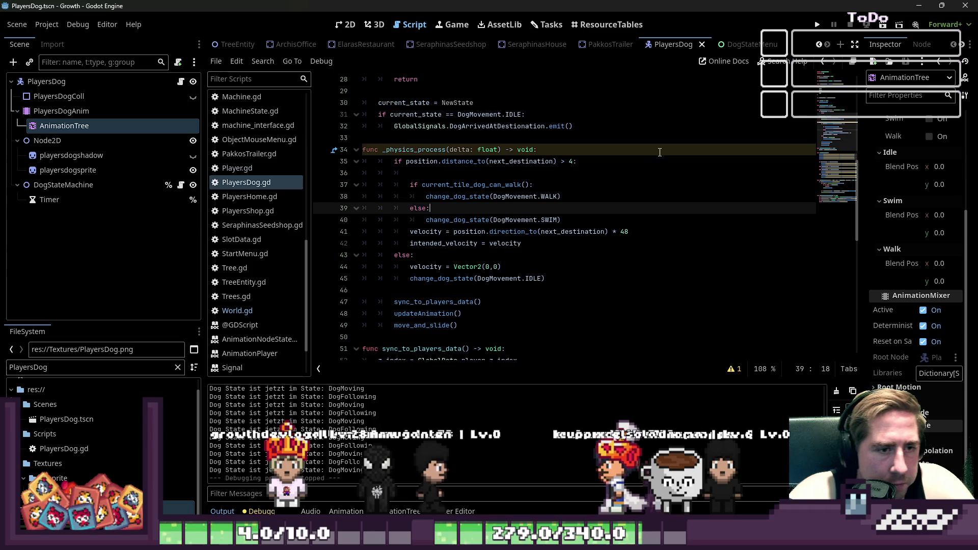
key(Right)
key(End)
key(Return)
text(print)
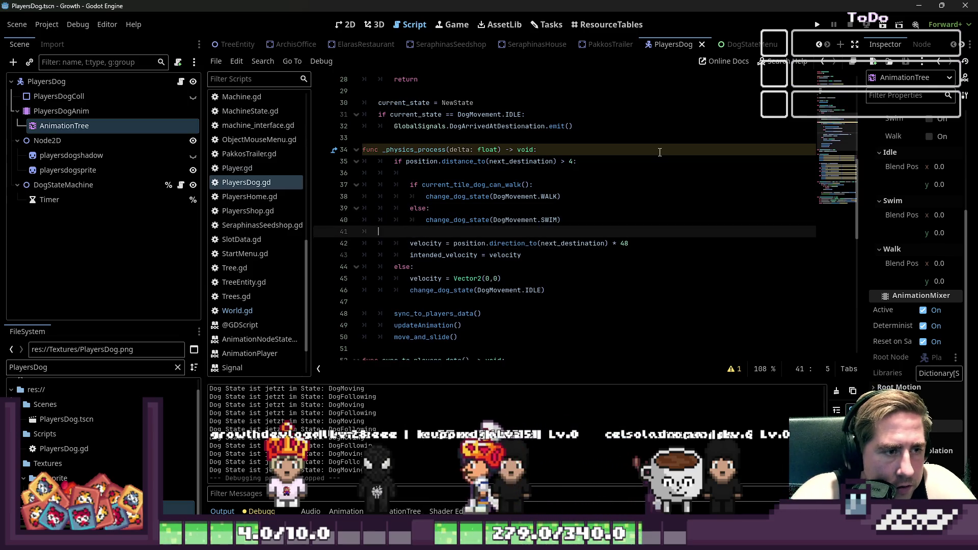
text(()
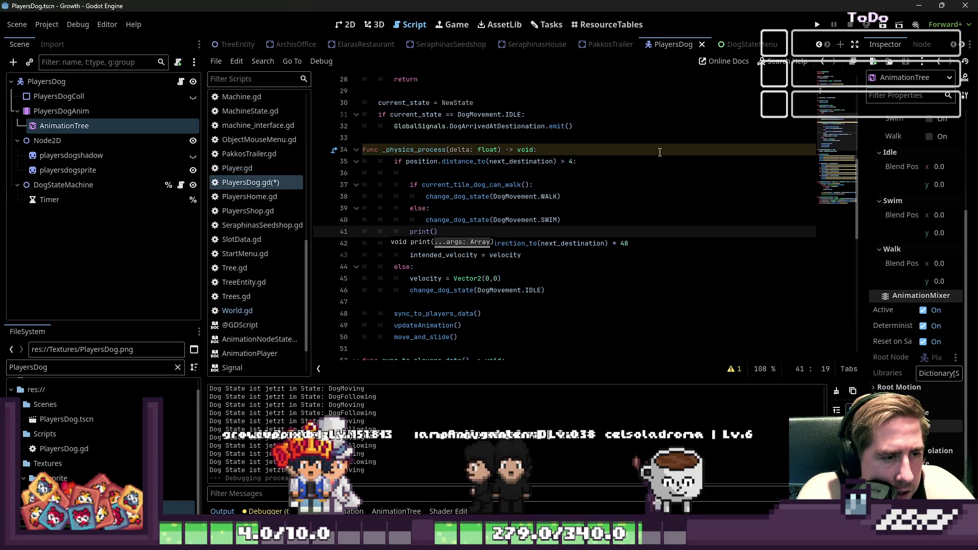
text(current)
key(Return)
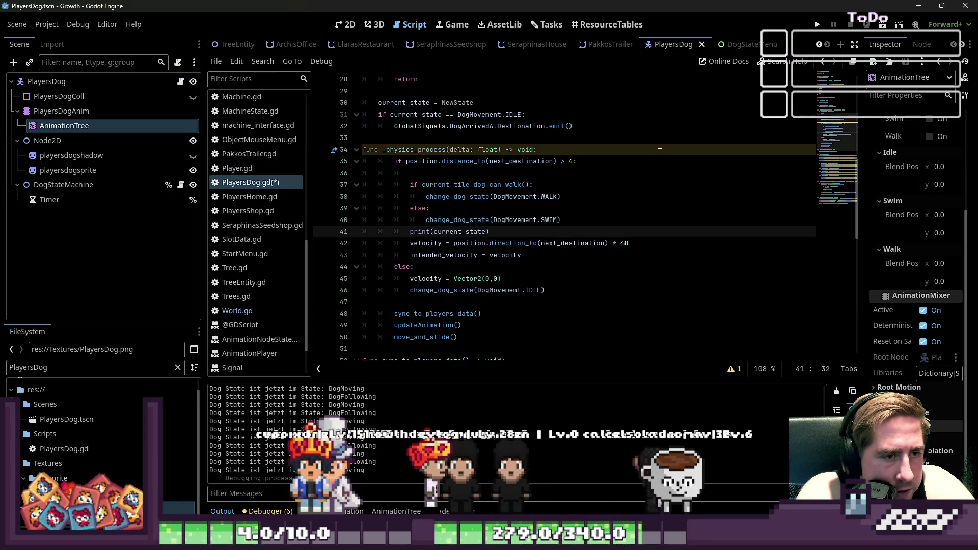
key(BackSpace)
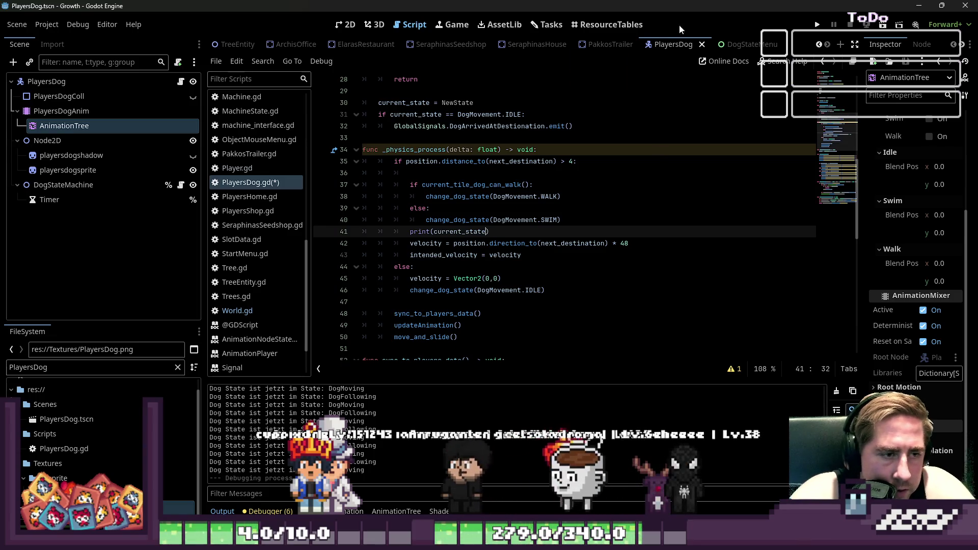
Step: Review the WALK entry in the movement enum and return to the else branch
scroll(394, 234, up, 10)
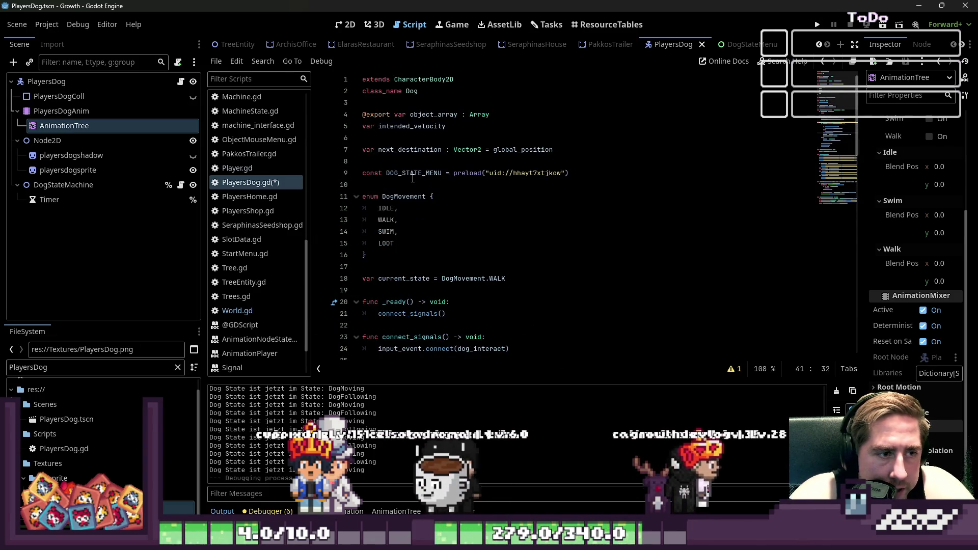
double_click(386, 219)
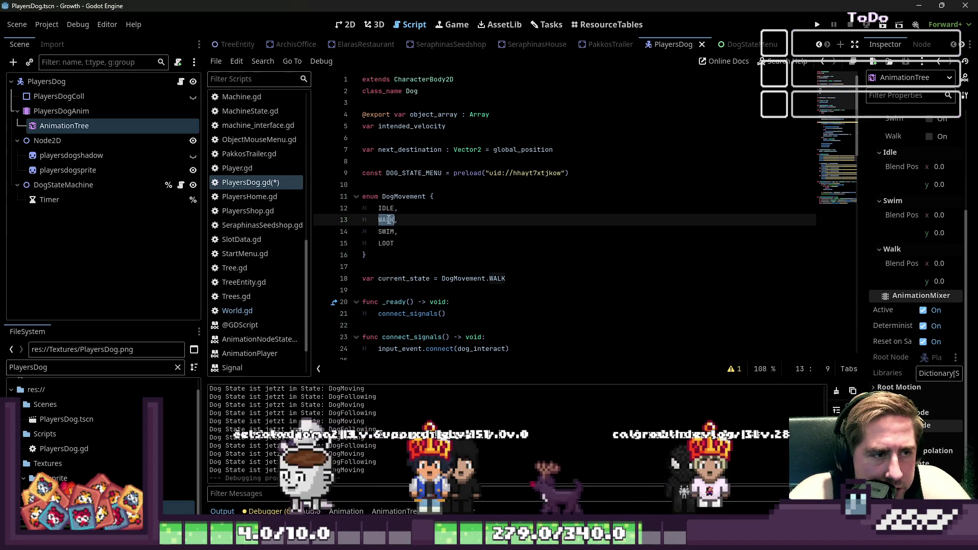
key(Down)
scroll(489, 302, down, 6)
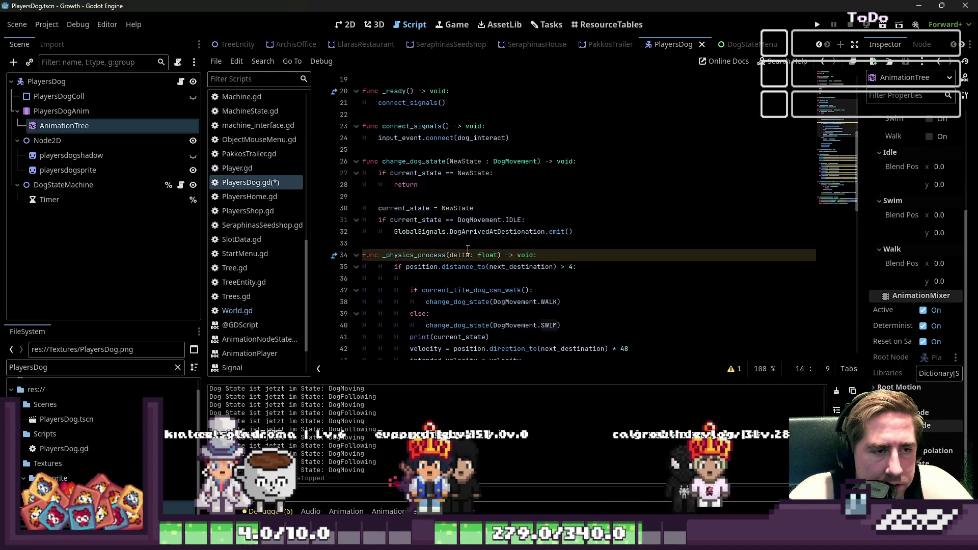
scroll(489, 301, down, 5)
click(447, 199)
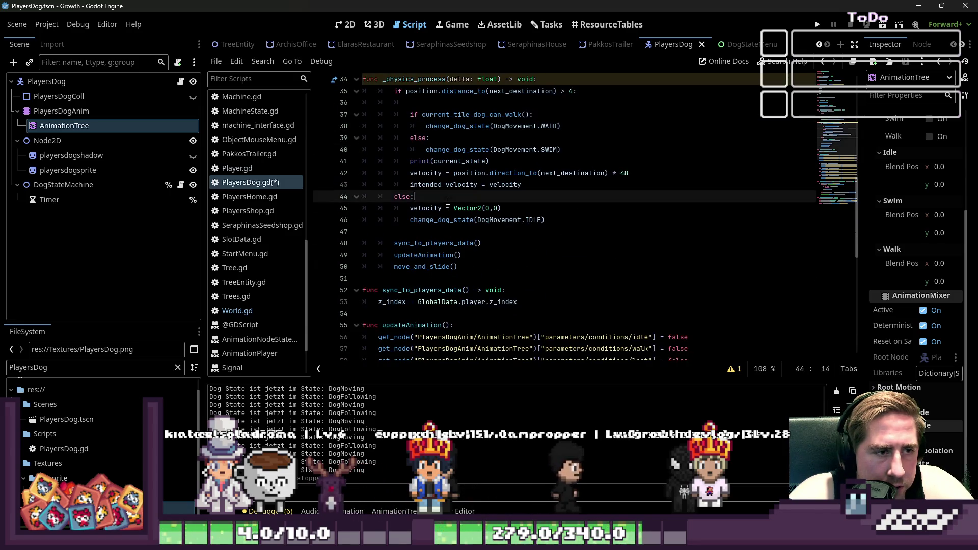
Step: Run the project and start a new game with a character named 'adswl'
click(819, 26)
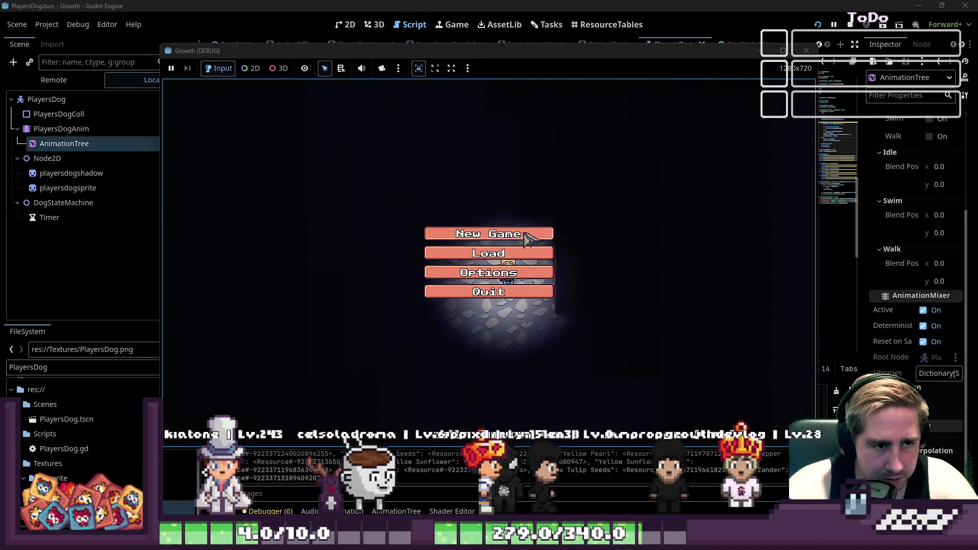
click(489, 234)
text(adswl)
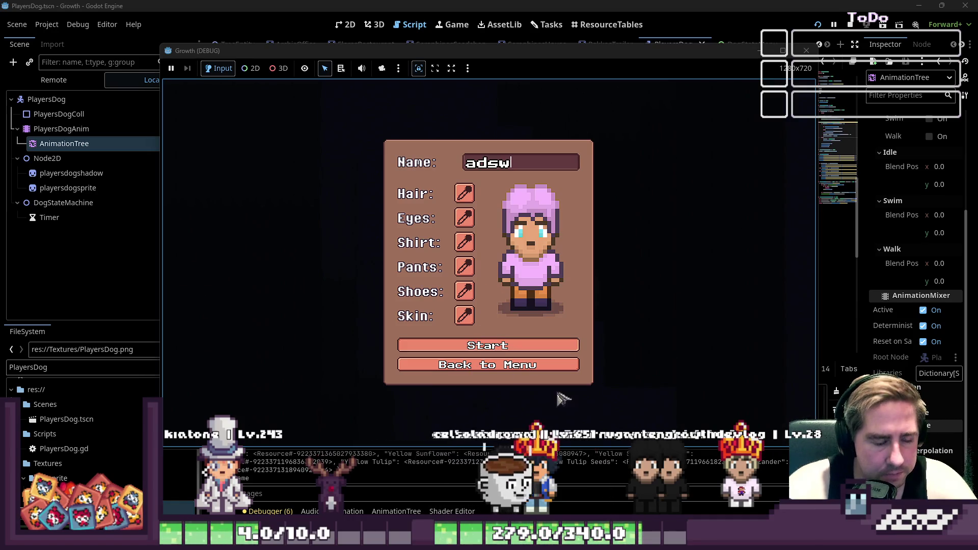
click(565, 345)
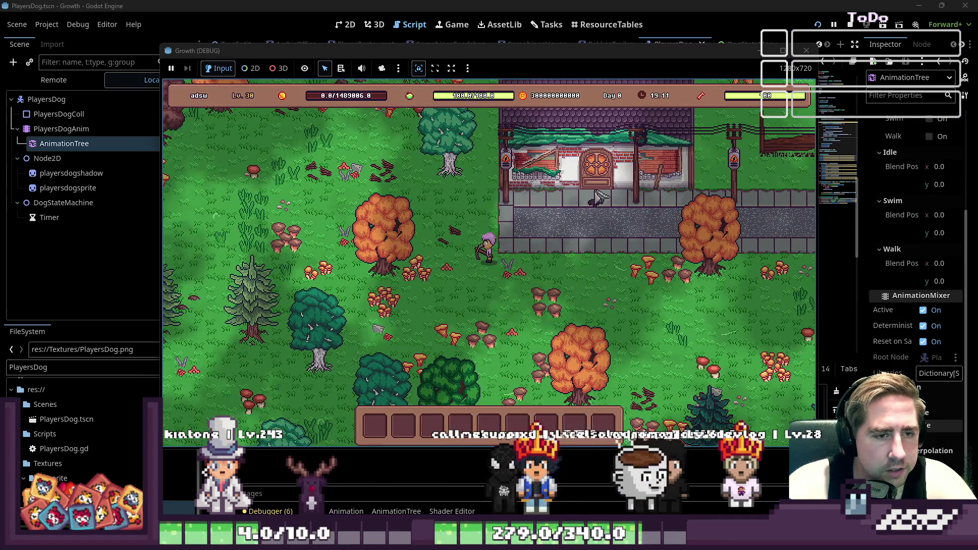
Step: Walk the player up and left past the pond, then back along its edge, watching the dog follow
key(a)
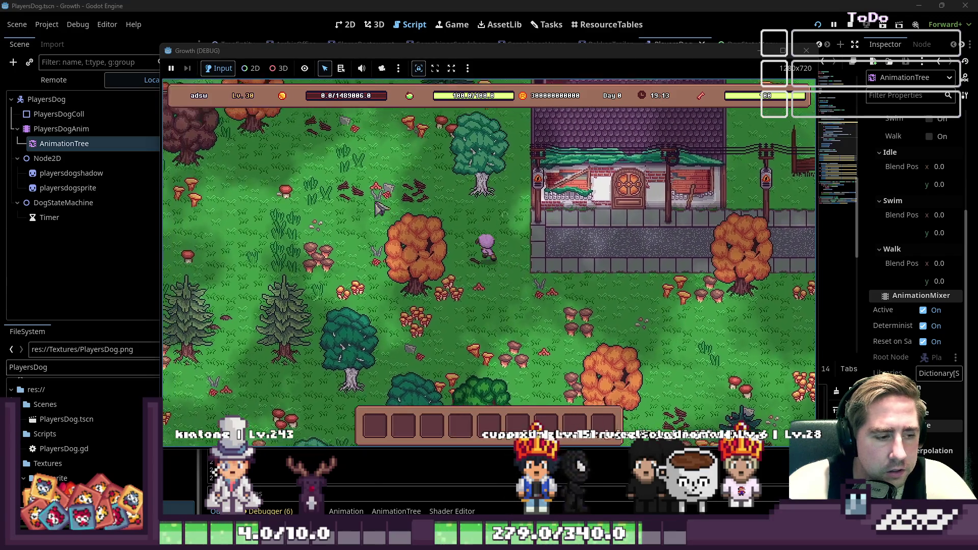
key(w)
key(a)
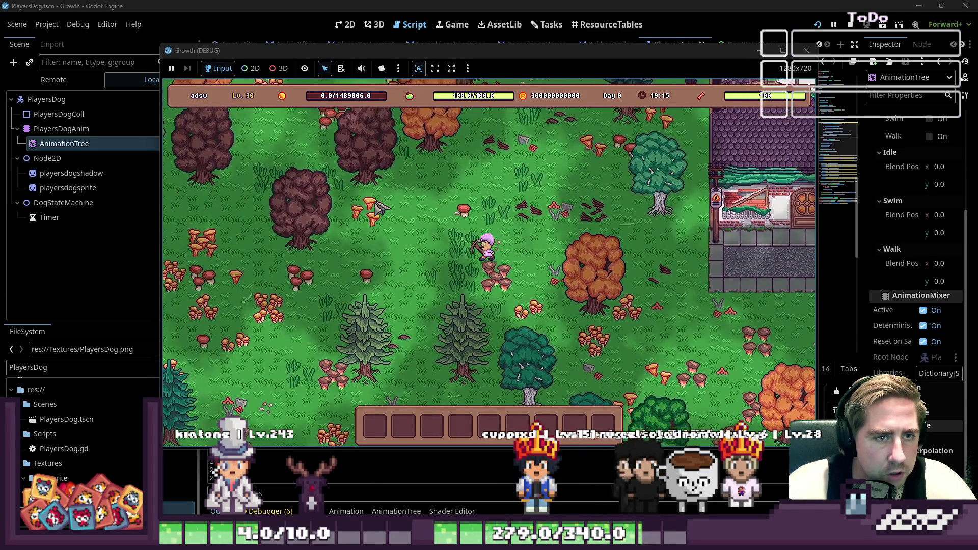
key(w)
key(a)
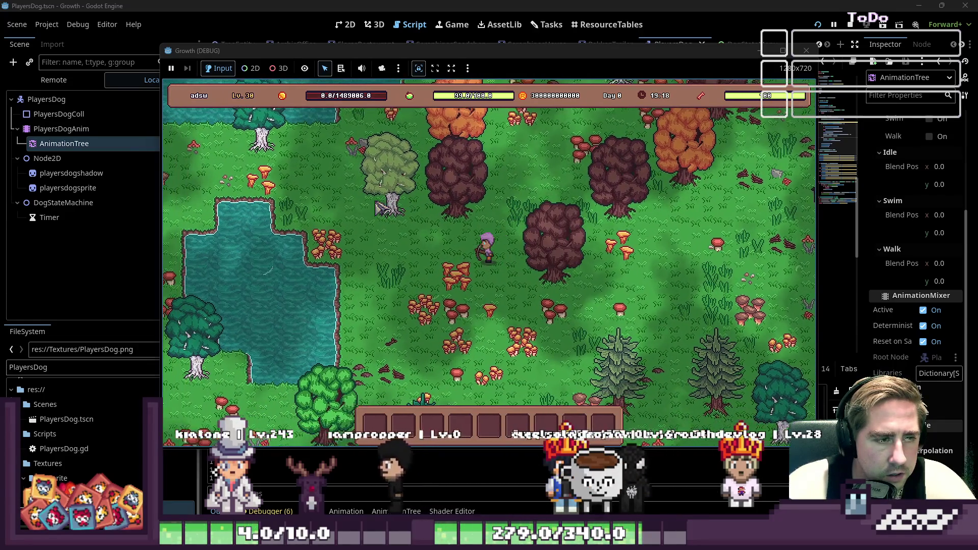
key(w)
key(a)
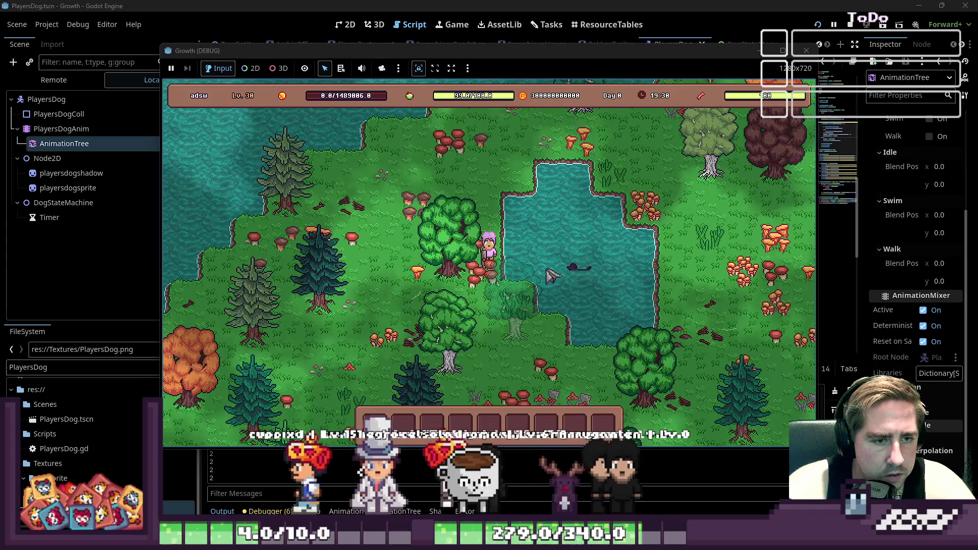
key(w)
key(d)
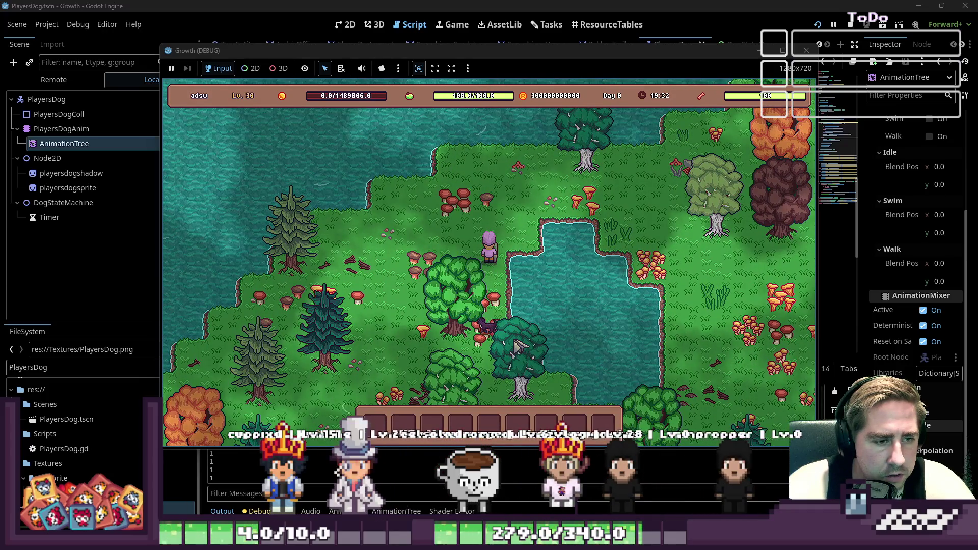
key(s)
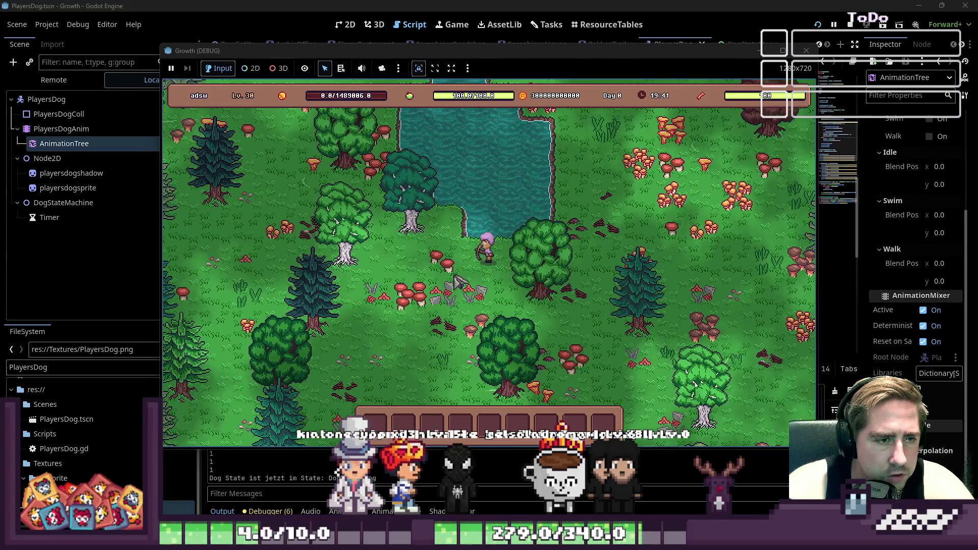
key(d)
key(w)
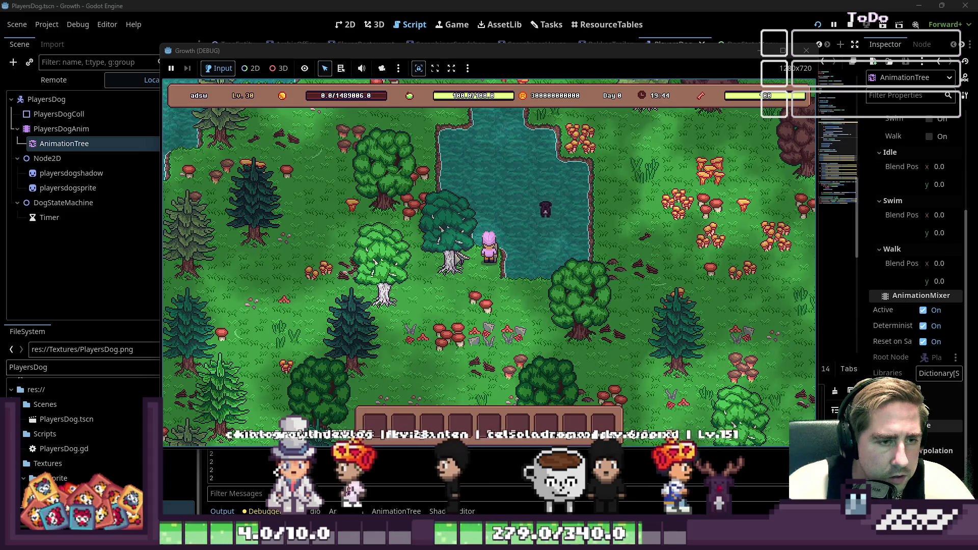
key(a)
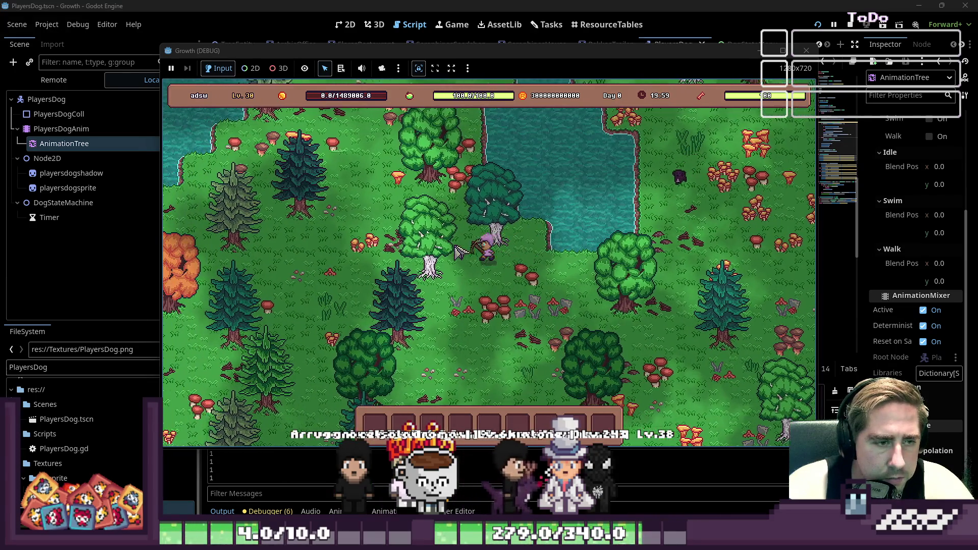
Step: Keep circling the pond into nightfall with the dog trailing, then close the Growth game window
key(w)
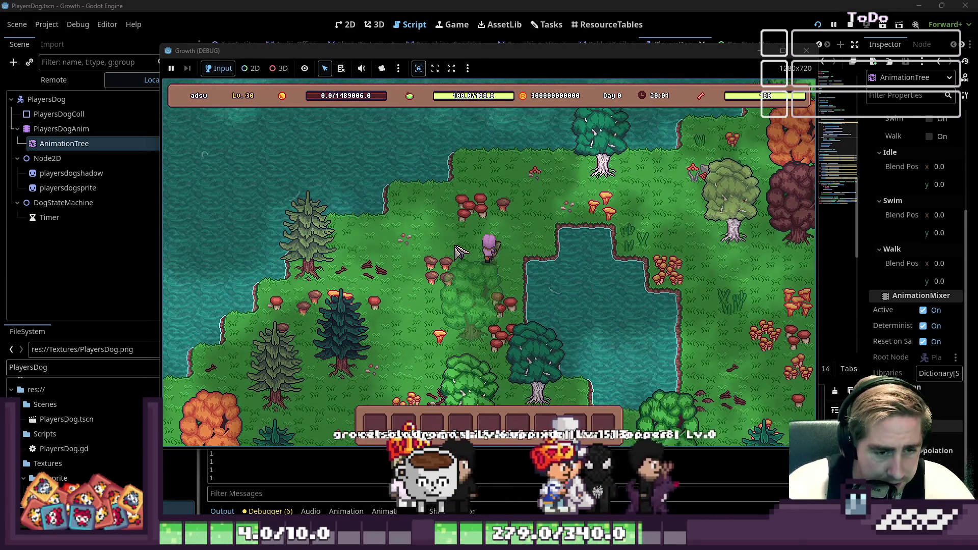
key(d)
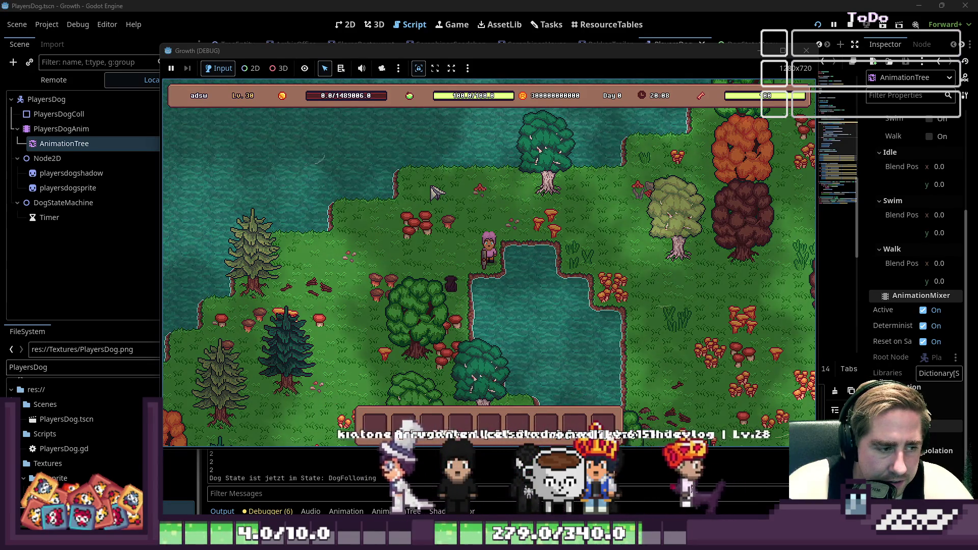
key(s+d)
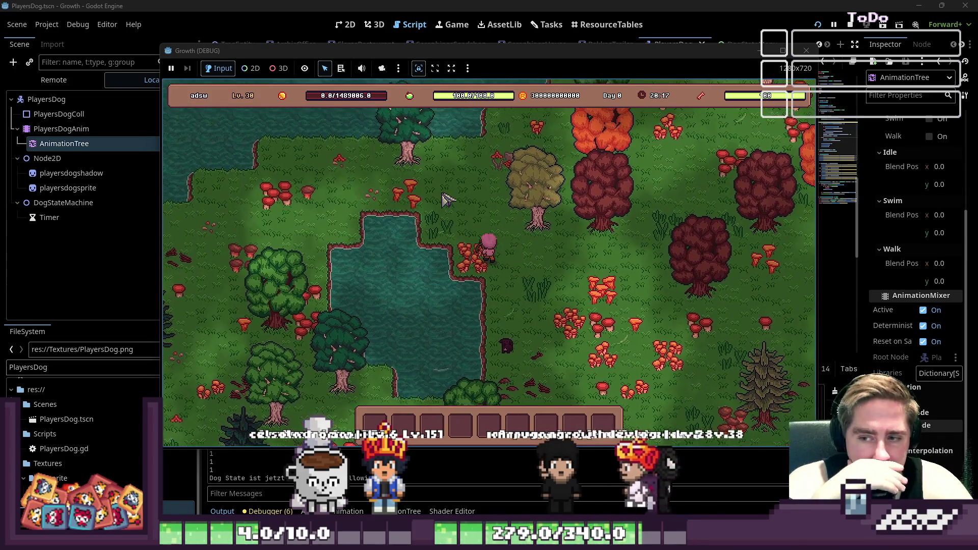
key(a)
key(w)
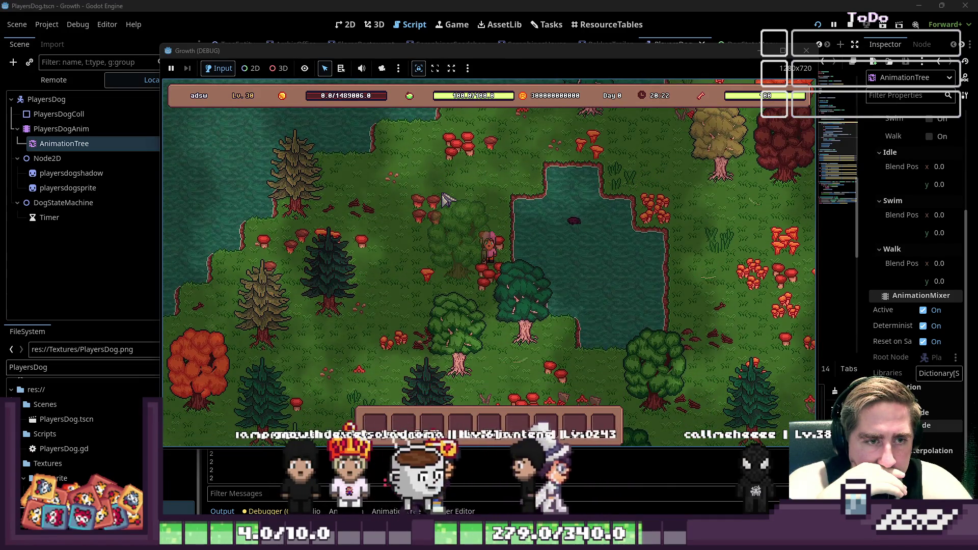
key(w)
key(d)
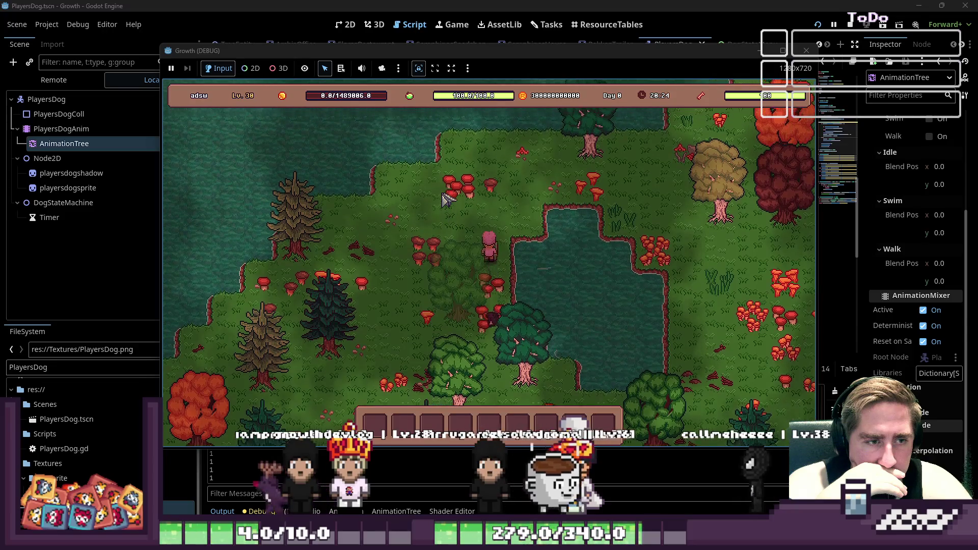
key(d)
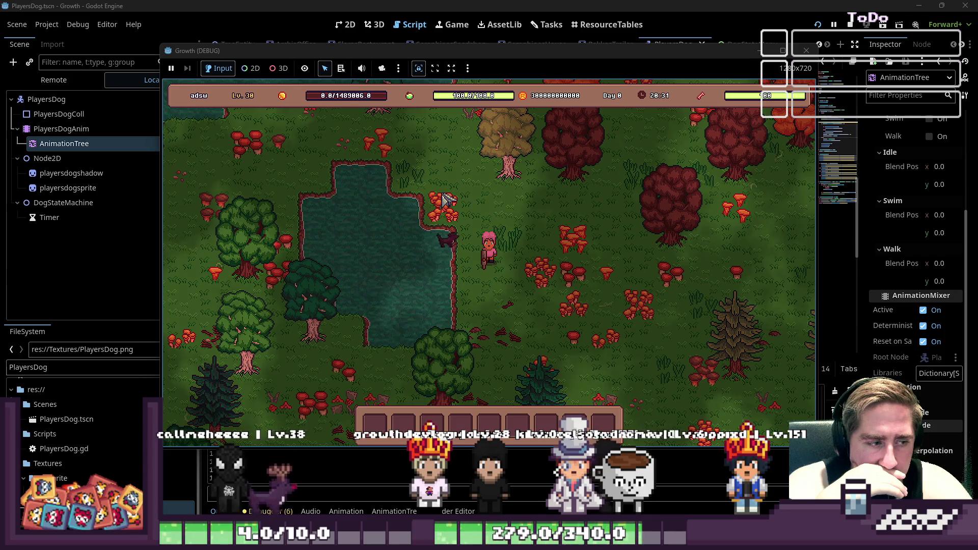
key(w)
key(a)
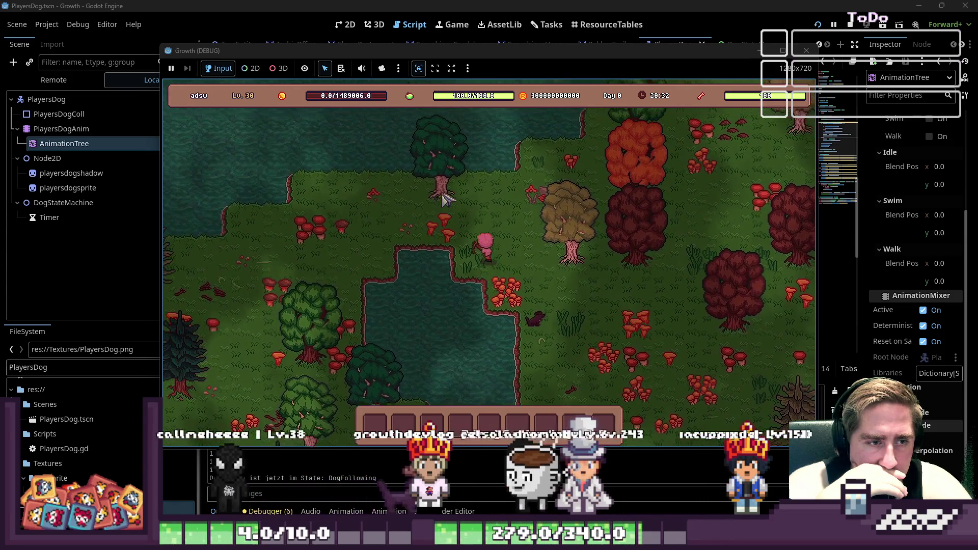
key(a)
key(s)
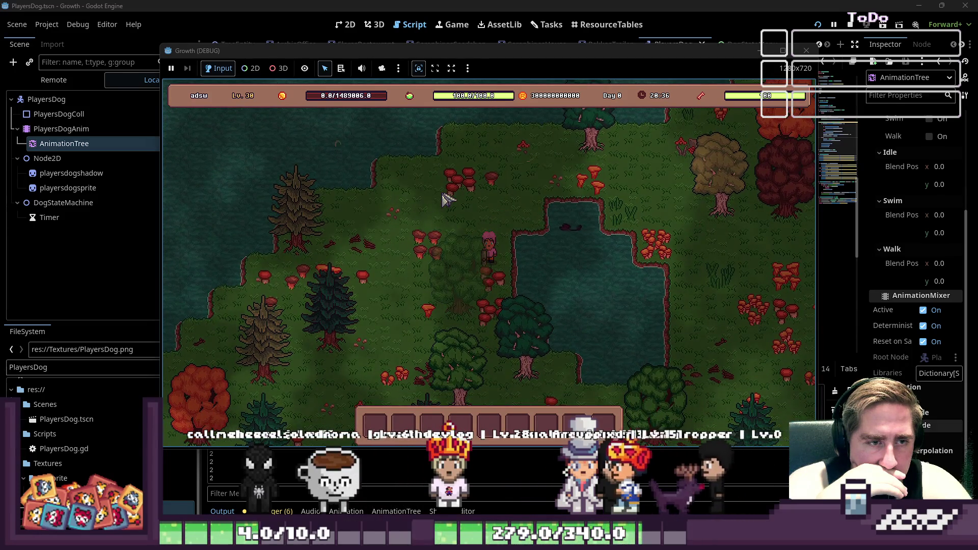
key(s)
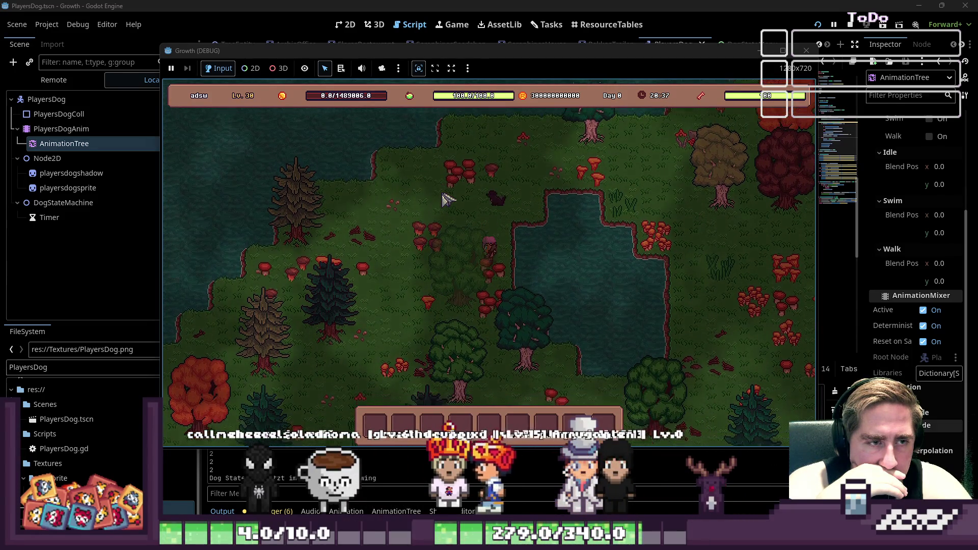
key(d)
key(s)
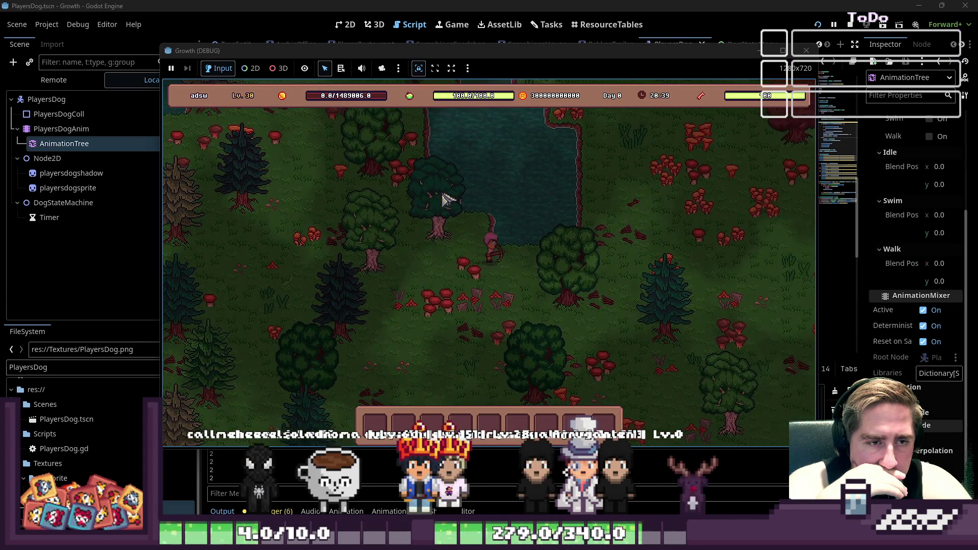
key(d)
key(w)
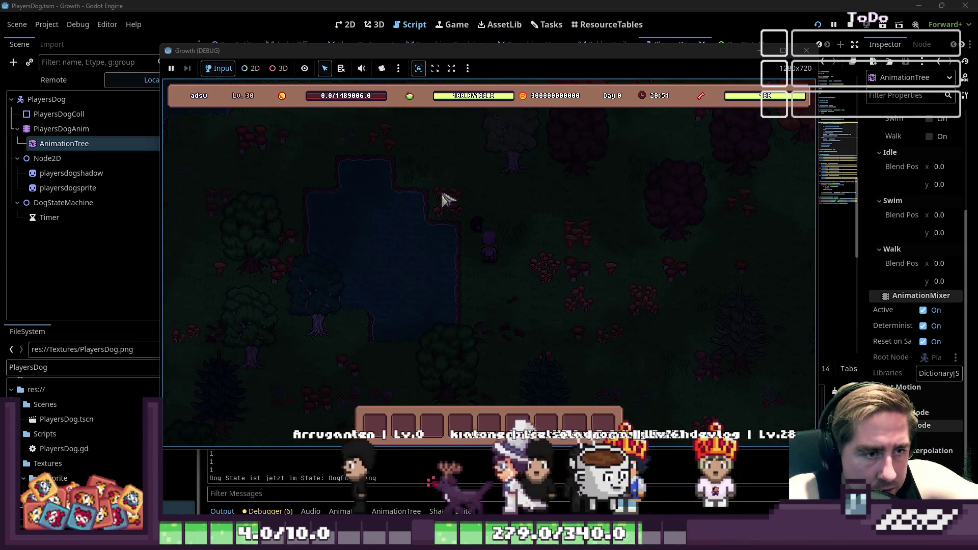
key(w)
key(a)
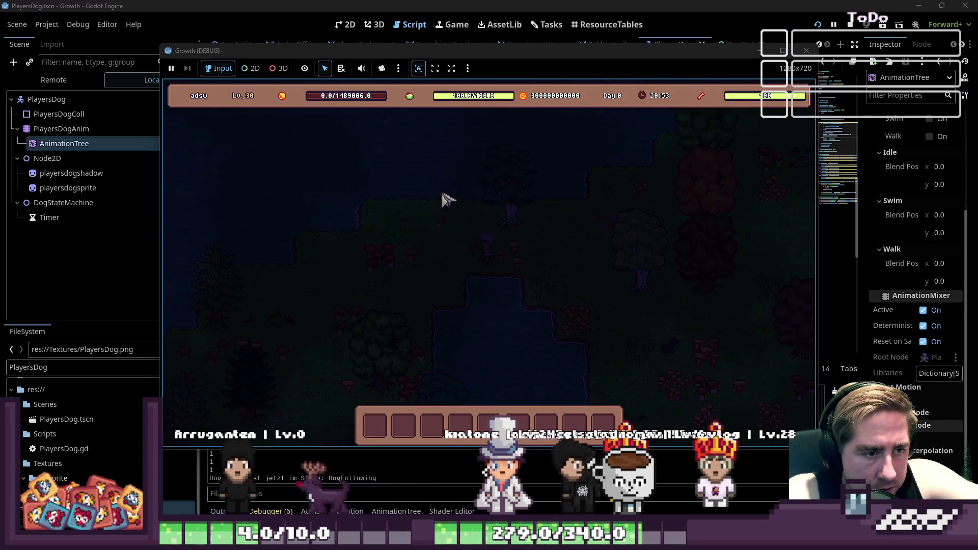
key(s)
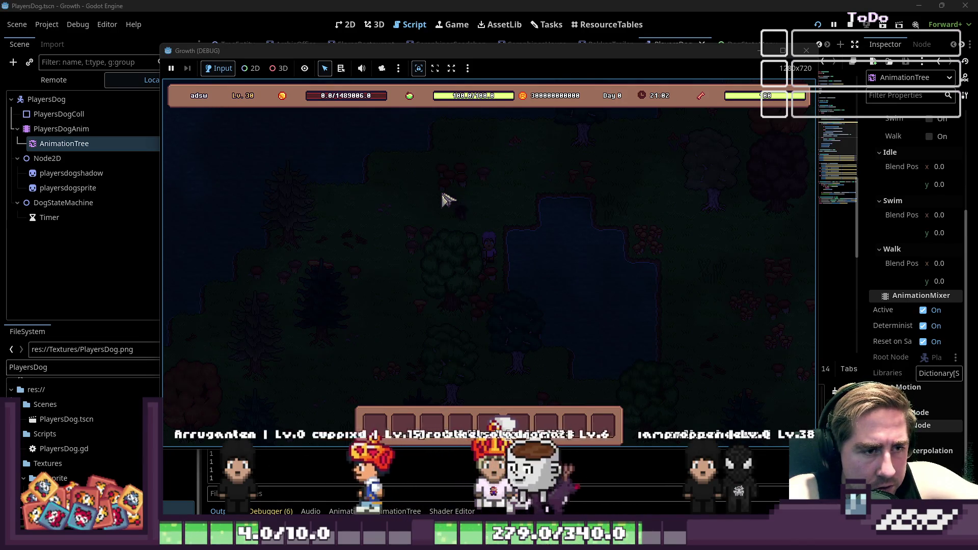
key(w)
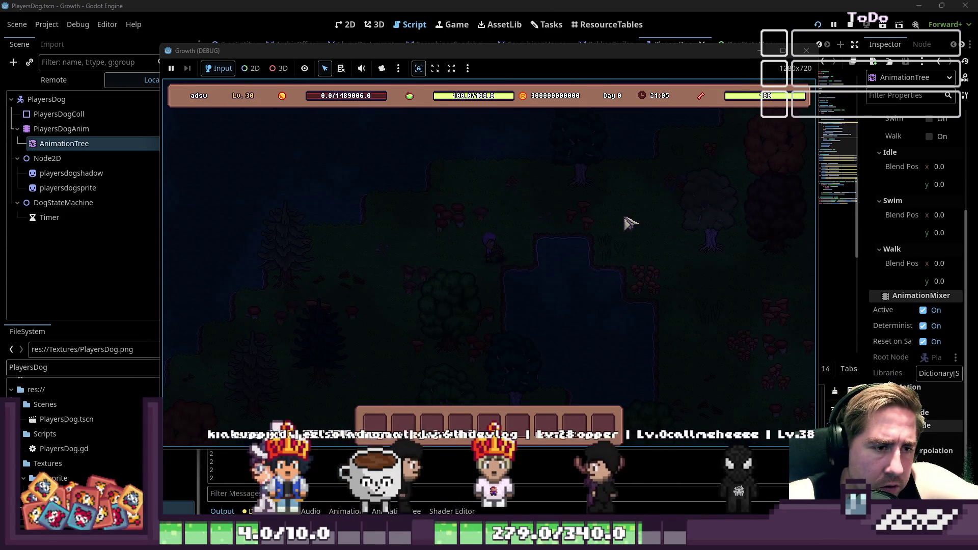
key(a)
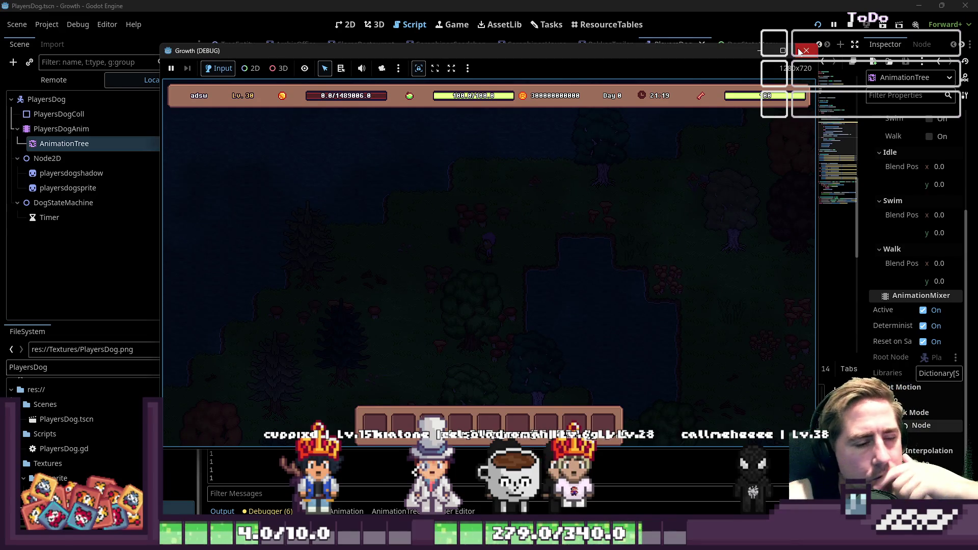
click(801, 51)
scroll(549, 289, down, 10)
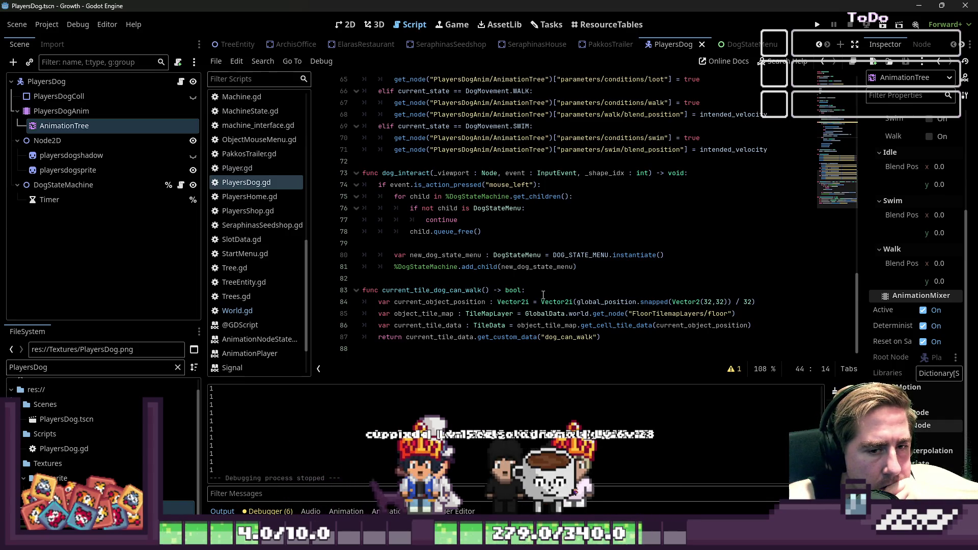
Step: Insert an empty line 85 below the tile-position calculation on line 84
click(758, 301)
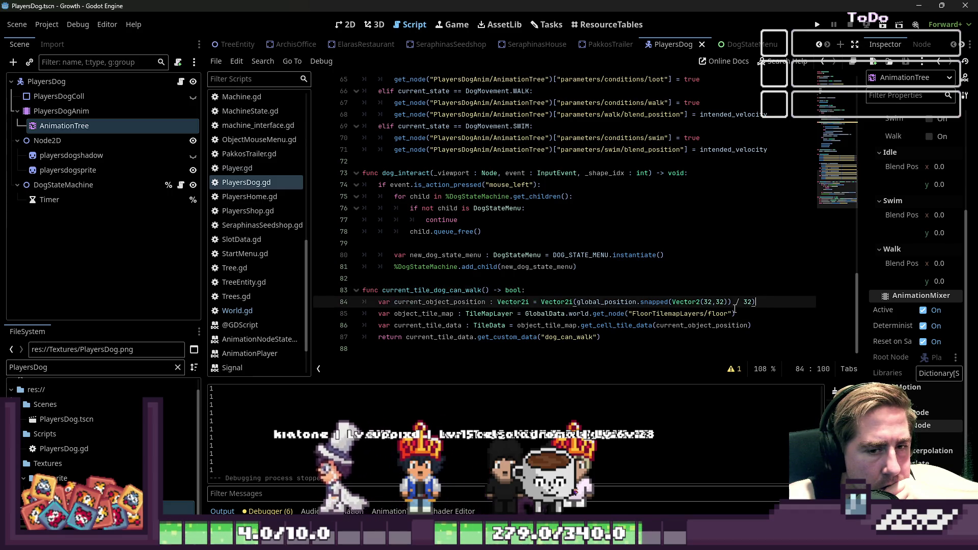
key(Return)
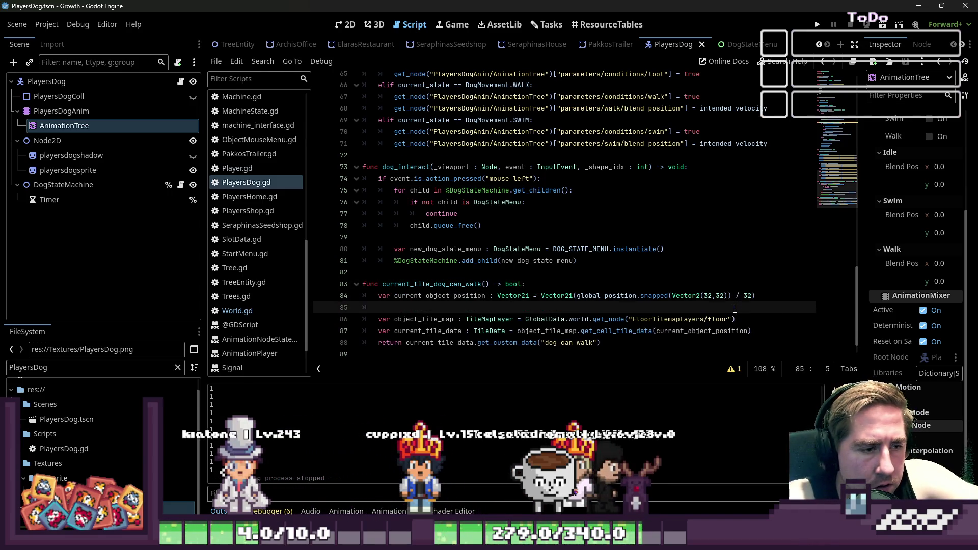
text(v)
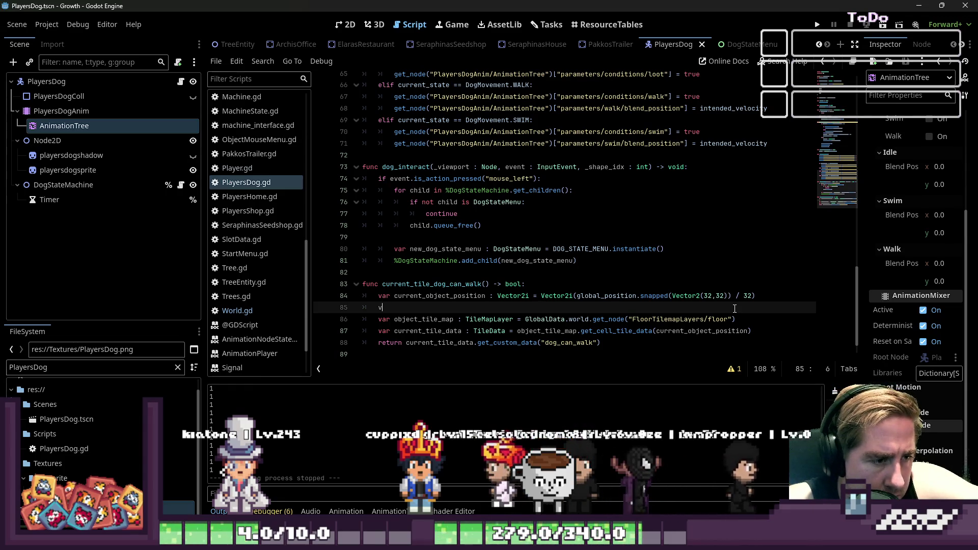
key(BackSpace)
text(debu)
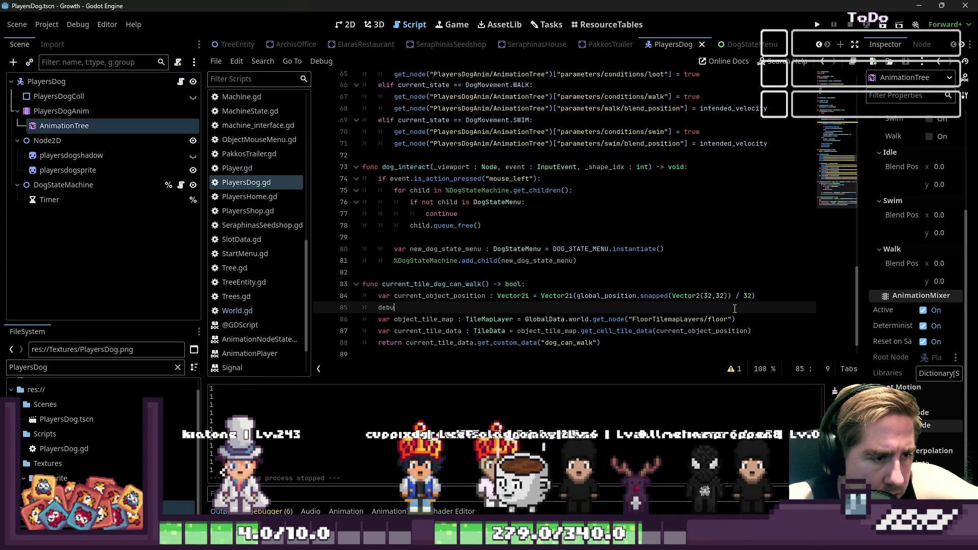
key(BackSpace)
key(BackSpace)
key(BackSpace)
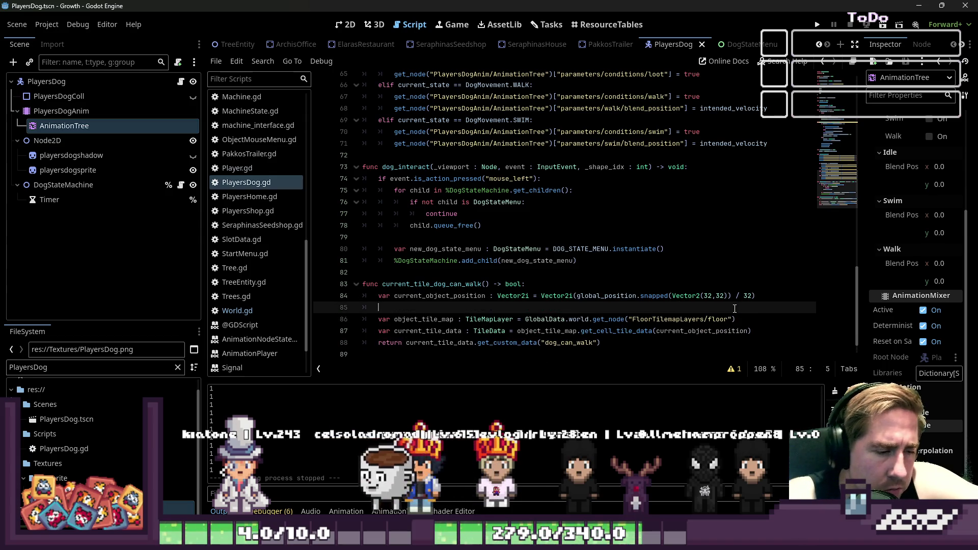
text(de)
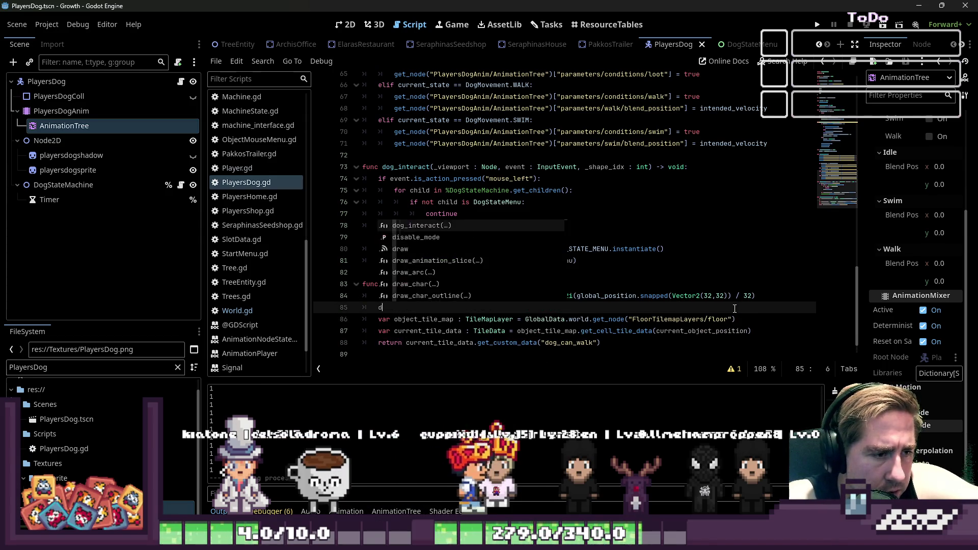
key(BackSpace)
key(BackSpace)
key(BackSpace)
Step: Search all project files for 'debug', then launch the game in debug mode with F5
key(ctrl+f)
key(ctrl+shift+f)
text(debug)
key(Escape)
key(F5)
key(a)
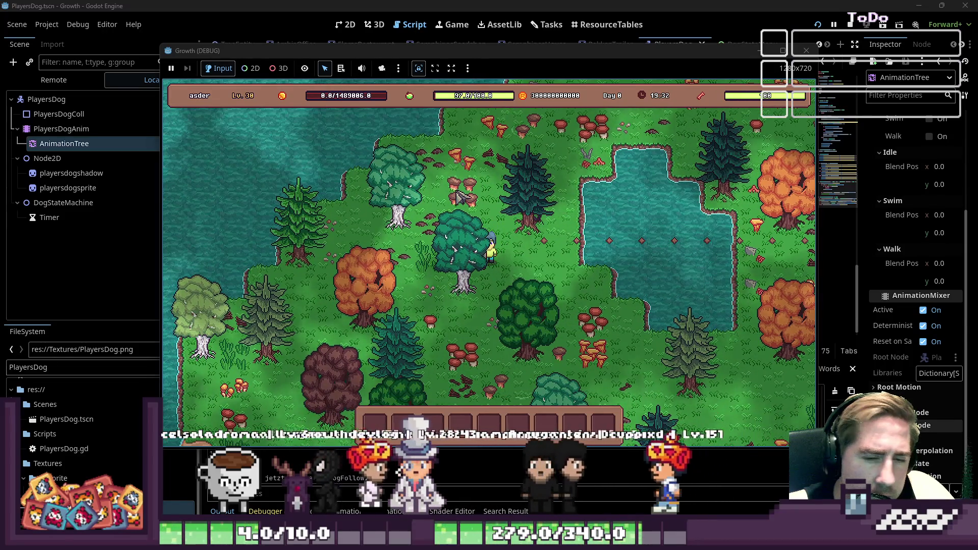
Step: Walk the player right, down, then north-west past the pond with the dog following, then stop the game
key(d)
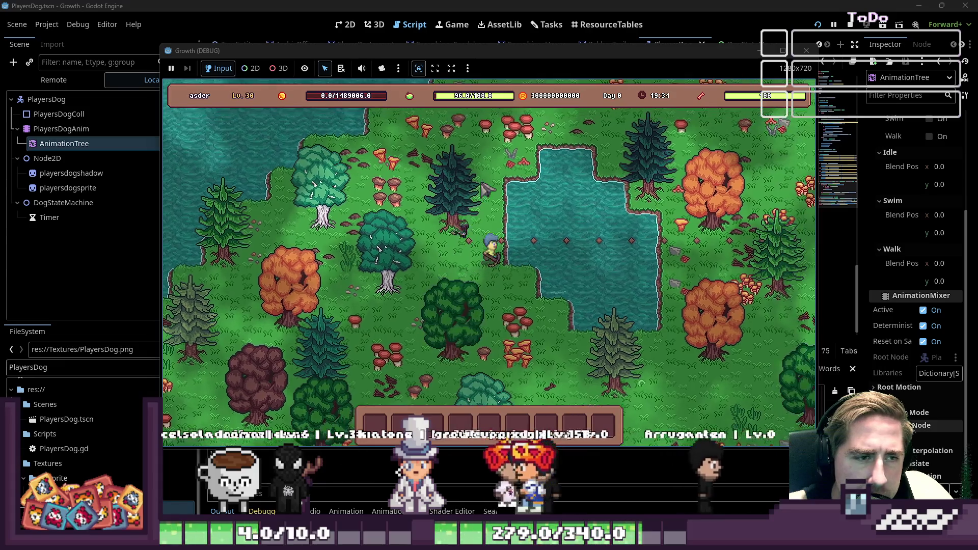
key(s)
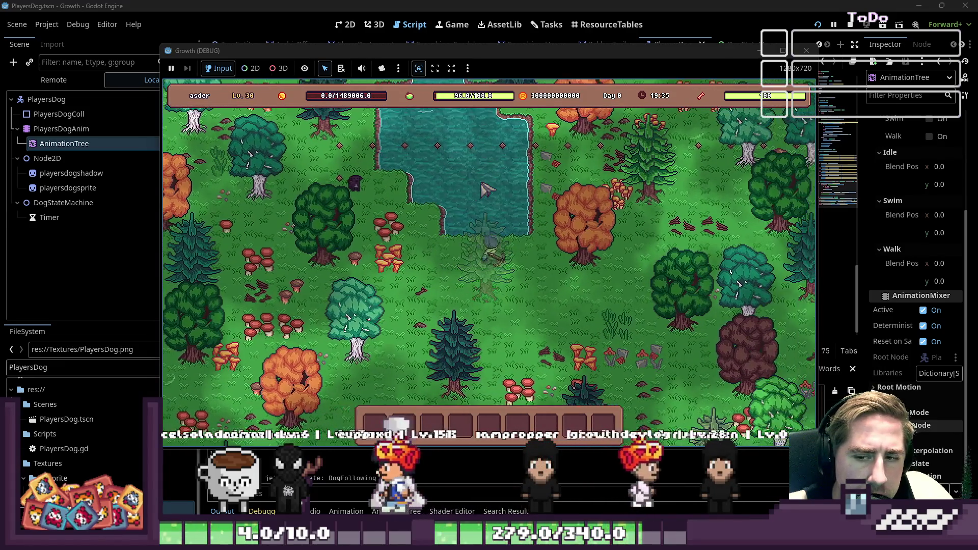
key(d)
key(w)
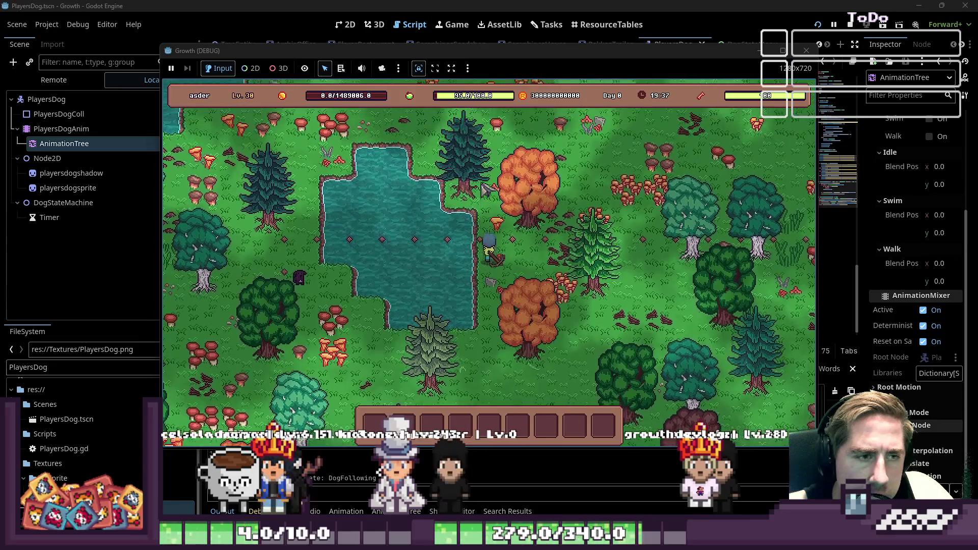
key(w)
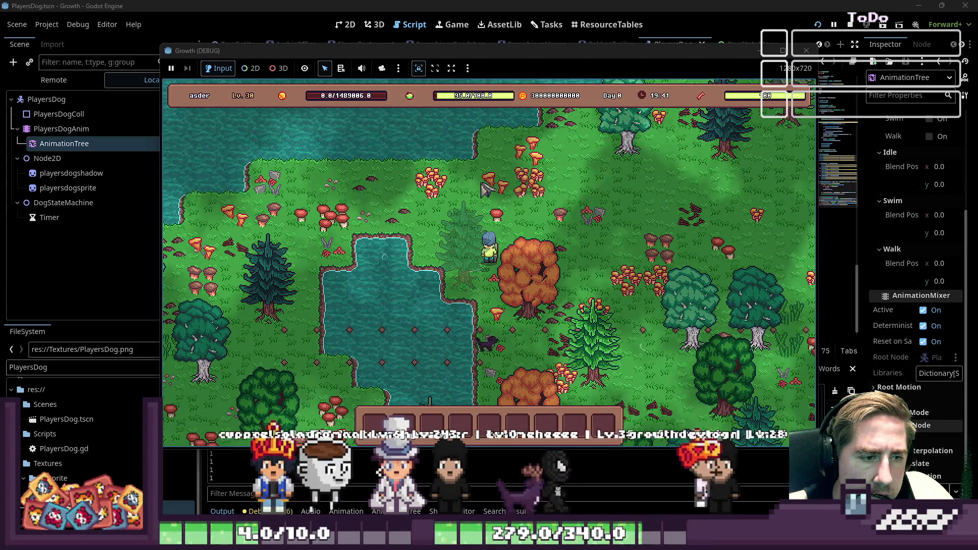
key(w)
key(a)
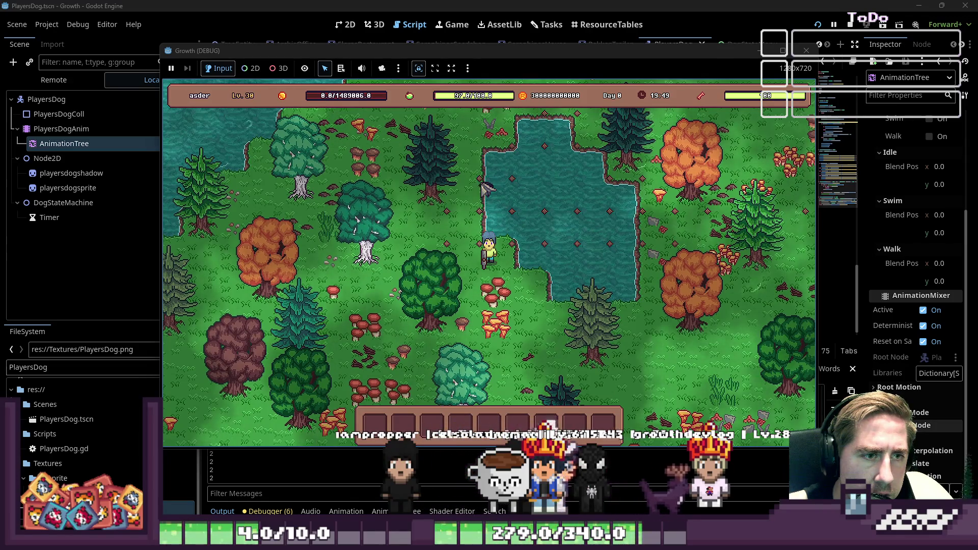
click(806, 50)
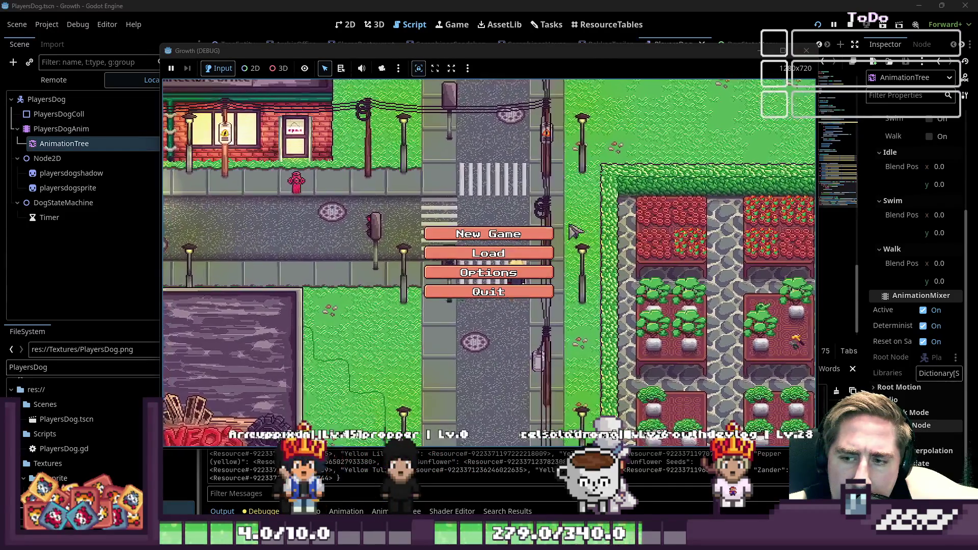
Step: Start a new game with the character name 'sdaf'
click(538, 234)
text(sda)
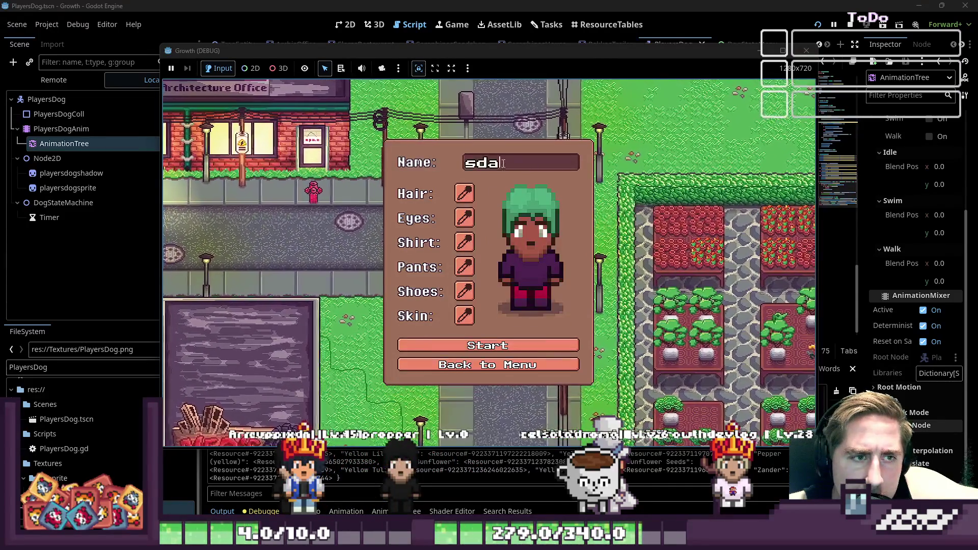
text(f)
key(Return)
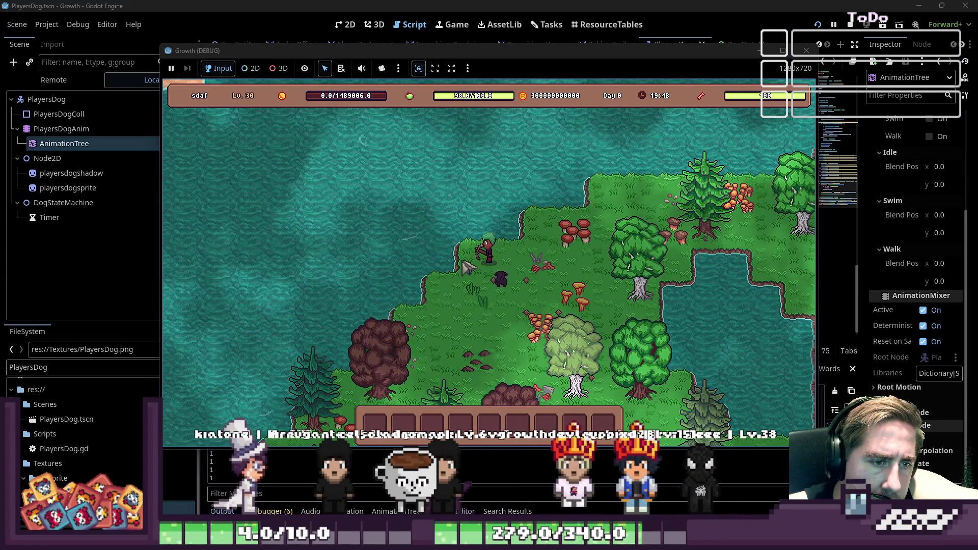
Step: Walk down-left to the water, then up-right so the dog follows, and close the game
key(Down)
key(Left)
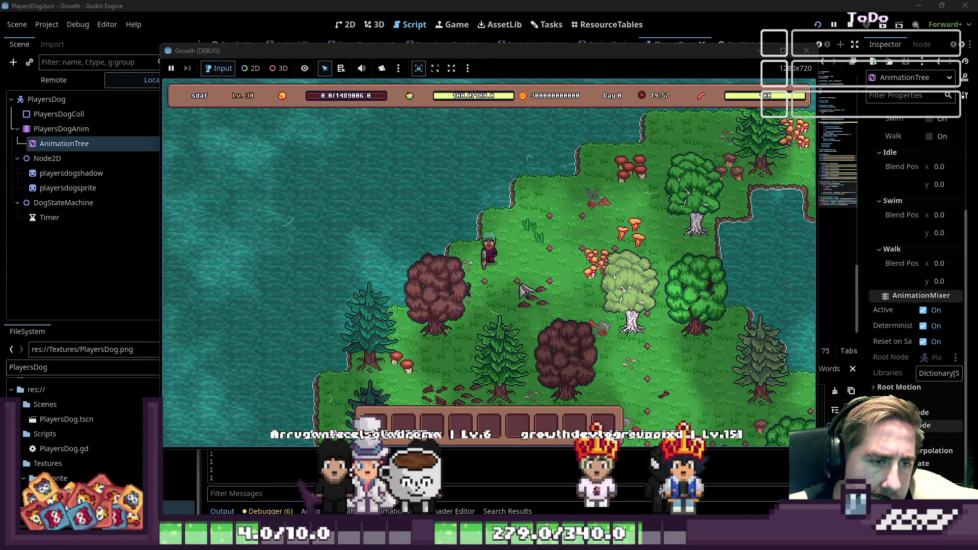
key(w)
key(d)
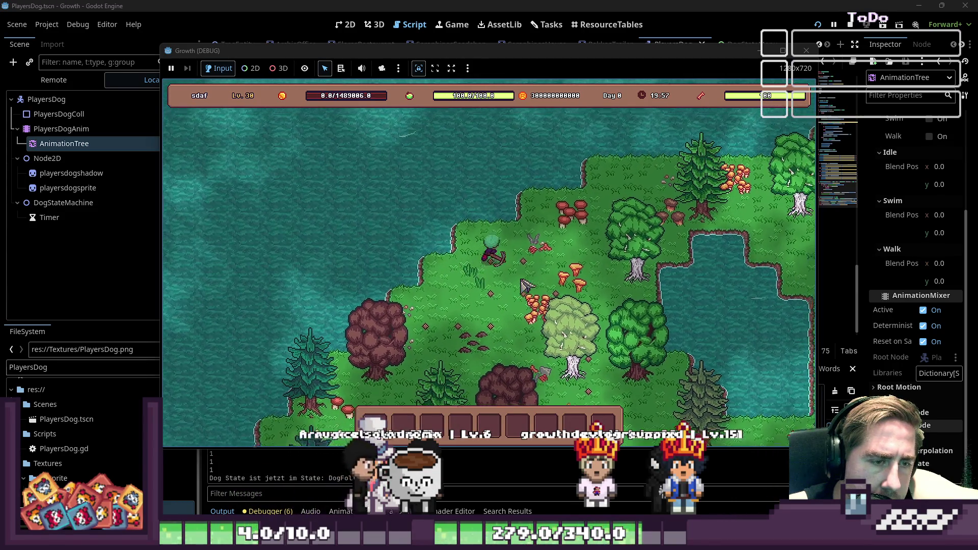
key(w)
key(d)
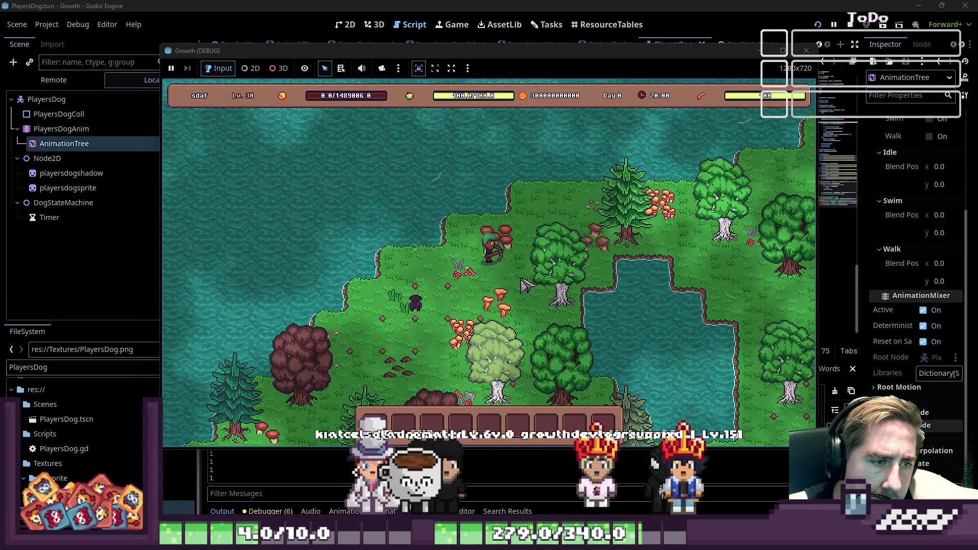
click(800, 57)
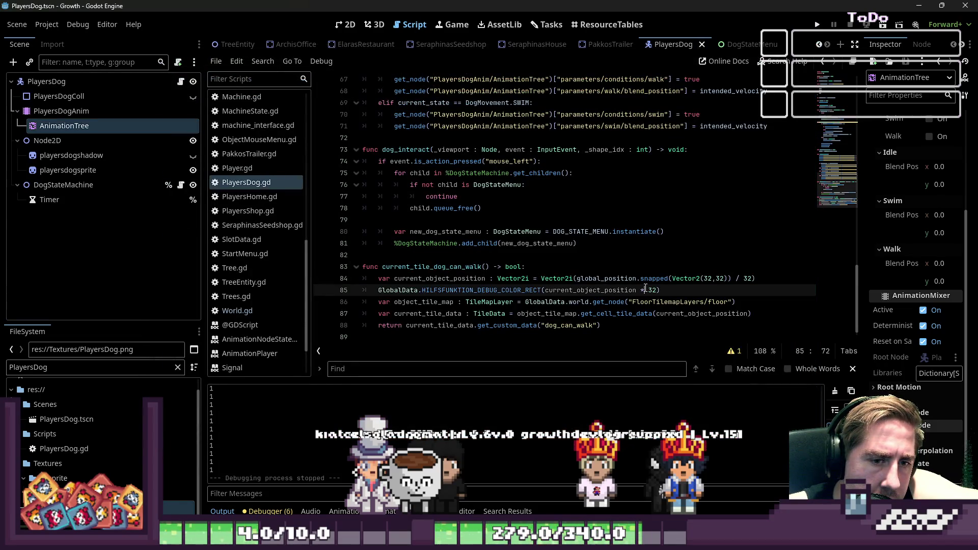
Step: Make line 84 snap Vector2(global_position - Vector2(16,16)) to the 32-pixel grid, then relaunch the game
click(670, 279)
key(Left)
key(Left)
key(Left)
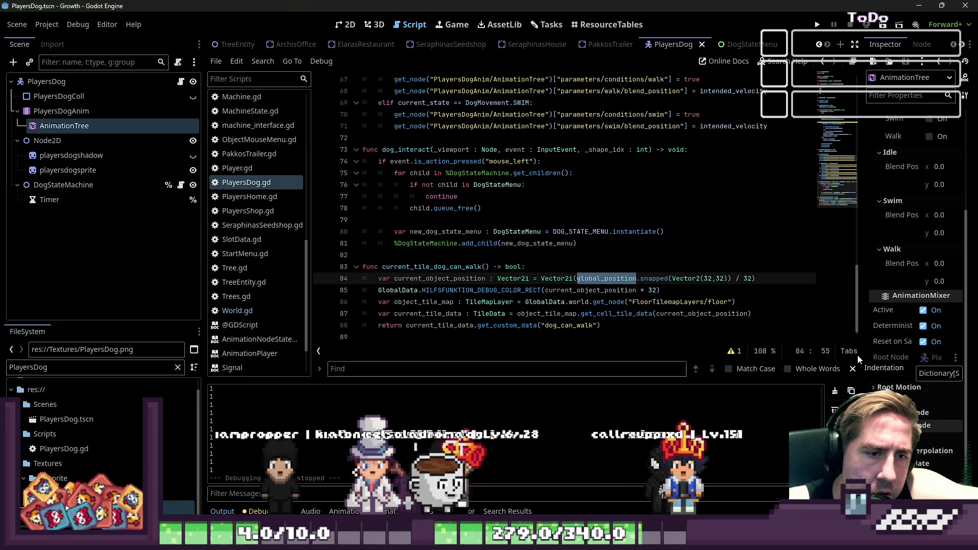
text((global_position)
key(ctrl+Left)
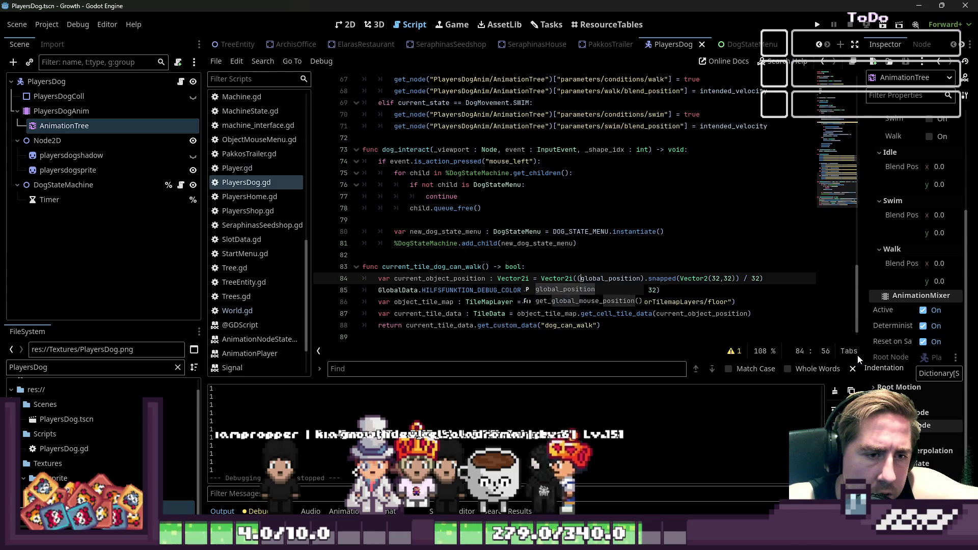
text(Vector2()
key(ctrl+Right)
text(+)
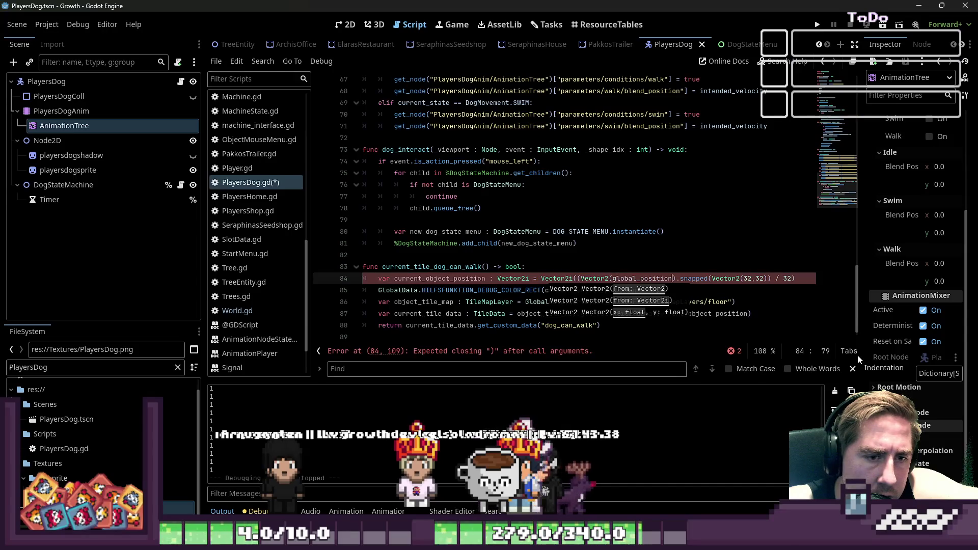
key(BackSpace)
text(- Vector)
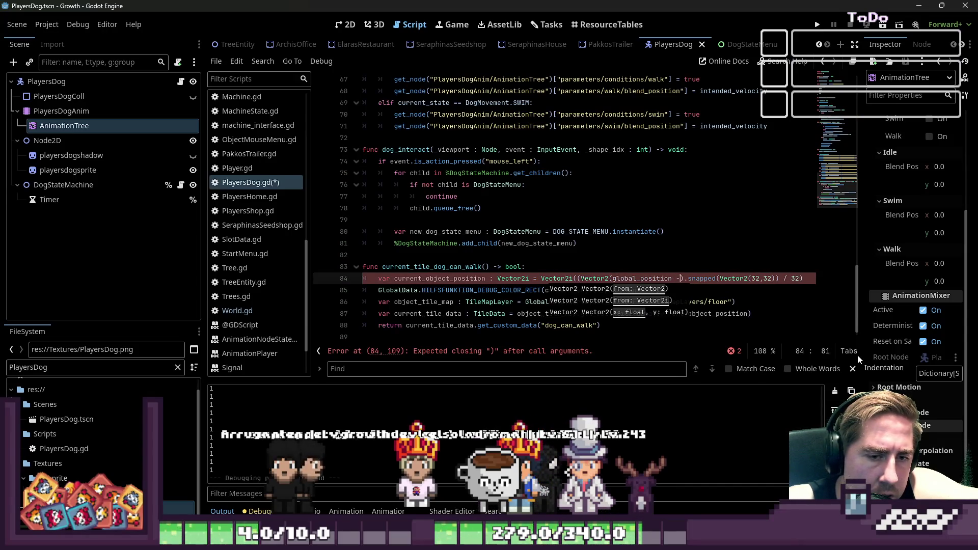
text(2(16,1)
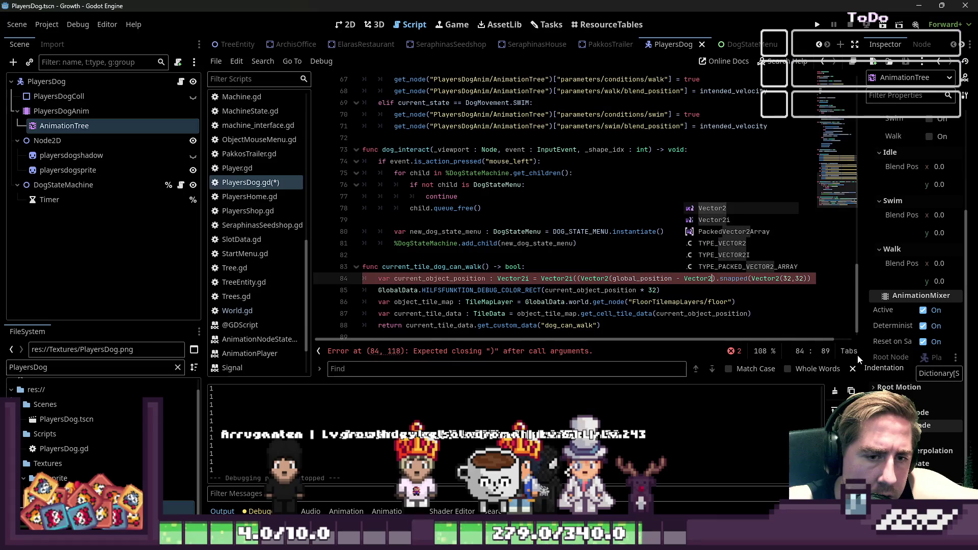
text(6)
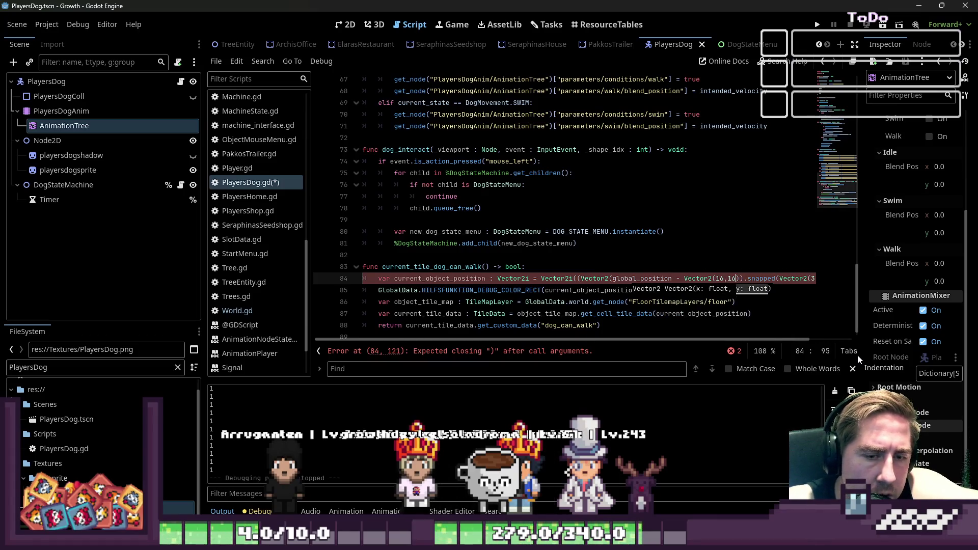
key(Up)
key(Up)
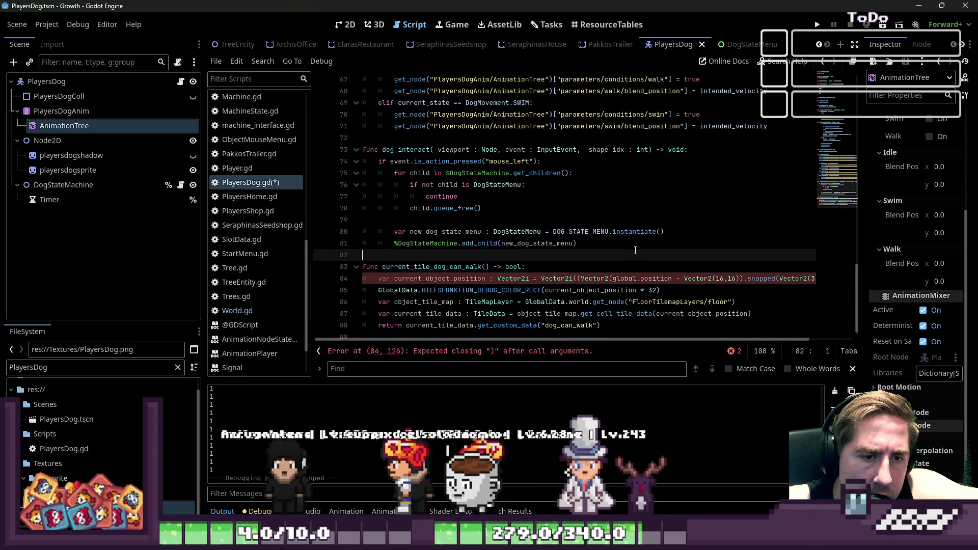
click(737, 279)
key(Right)
key(Right)
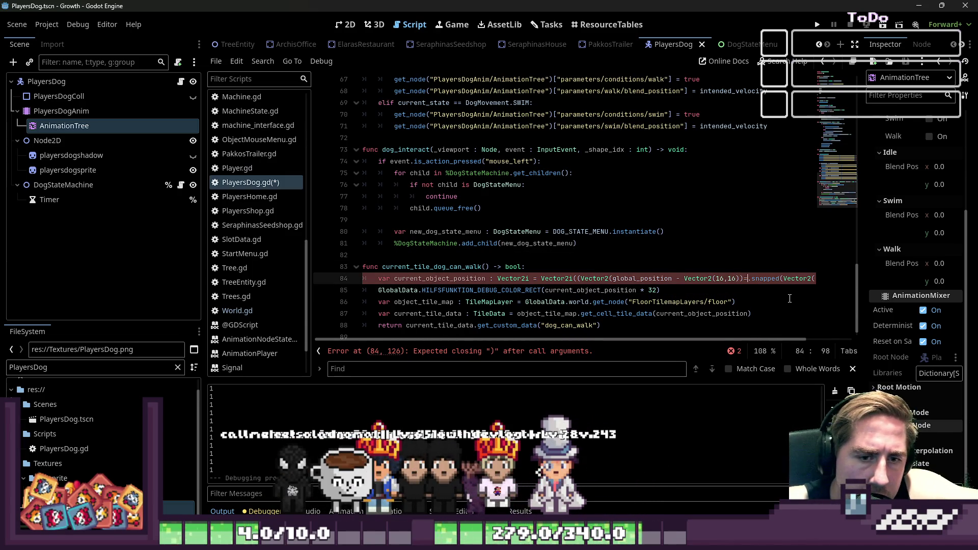
text())
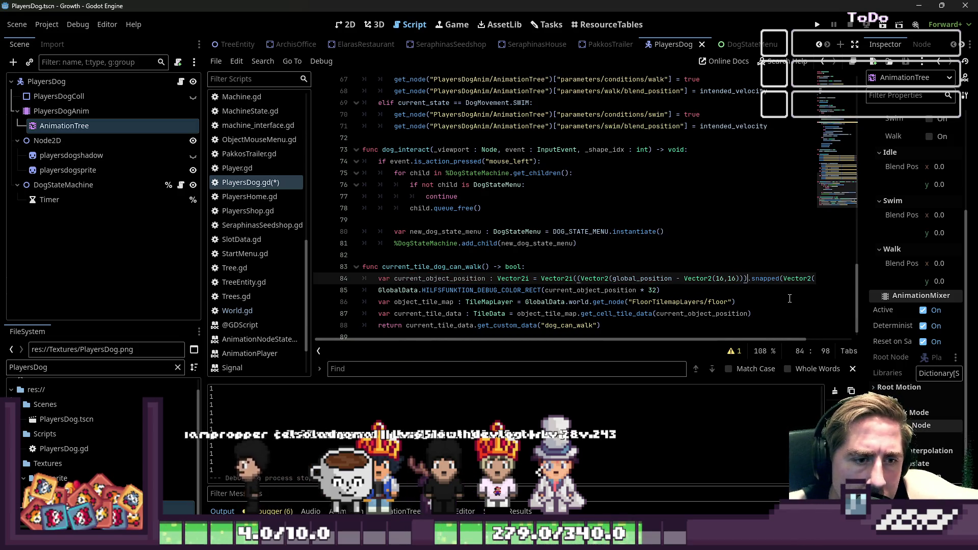
click(816, 26)
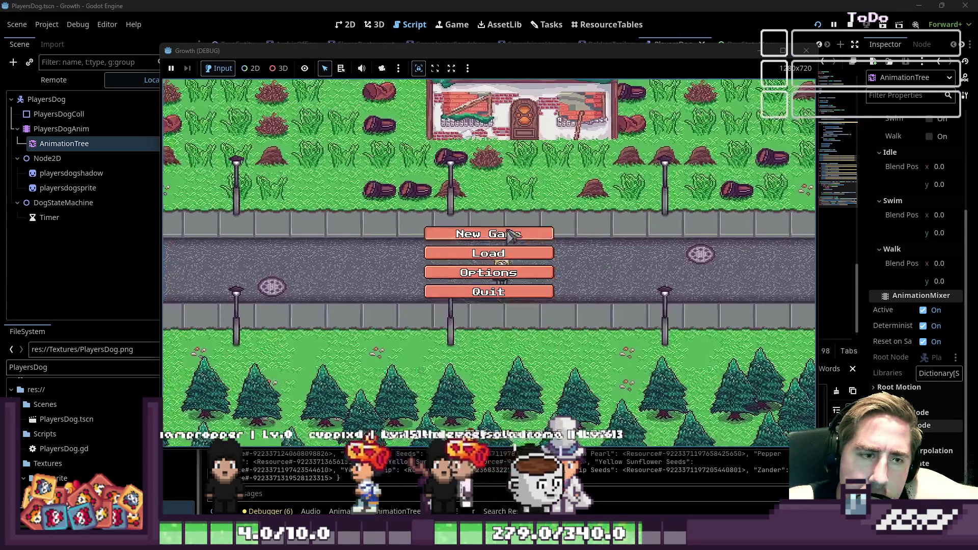
Step: Create a new character named 'cxy', start playing, and walk left along the path
click(511, 236)
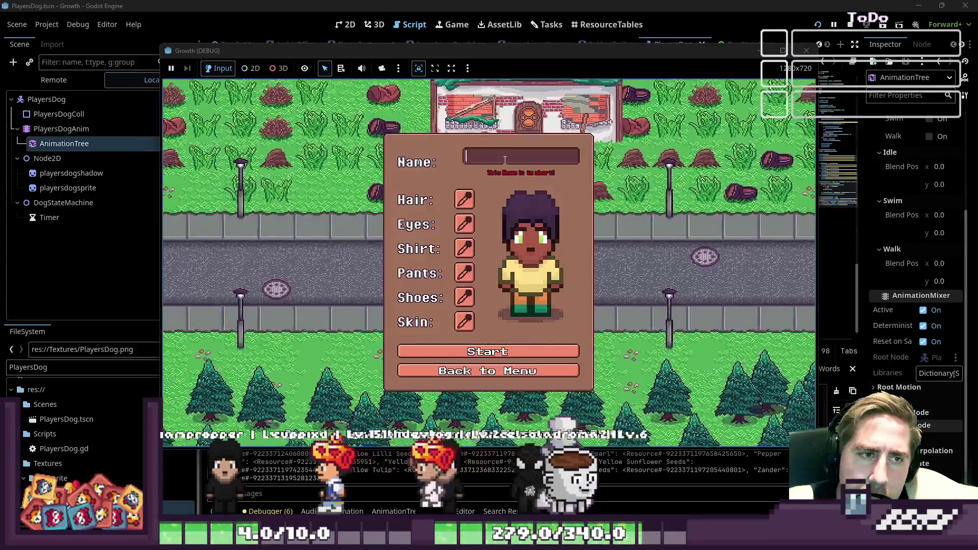
text(cxy)
click(481, 351)
key(a)
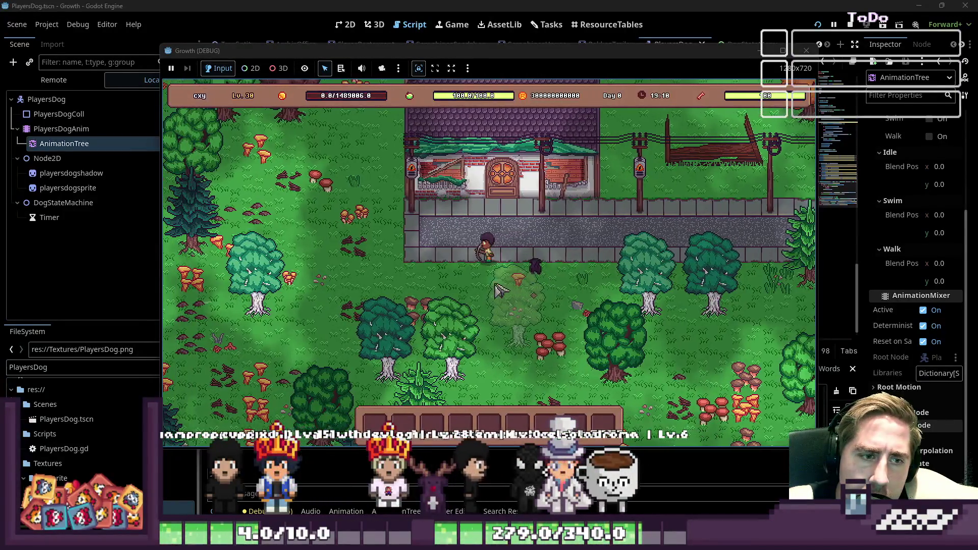
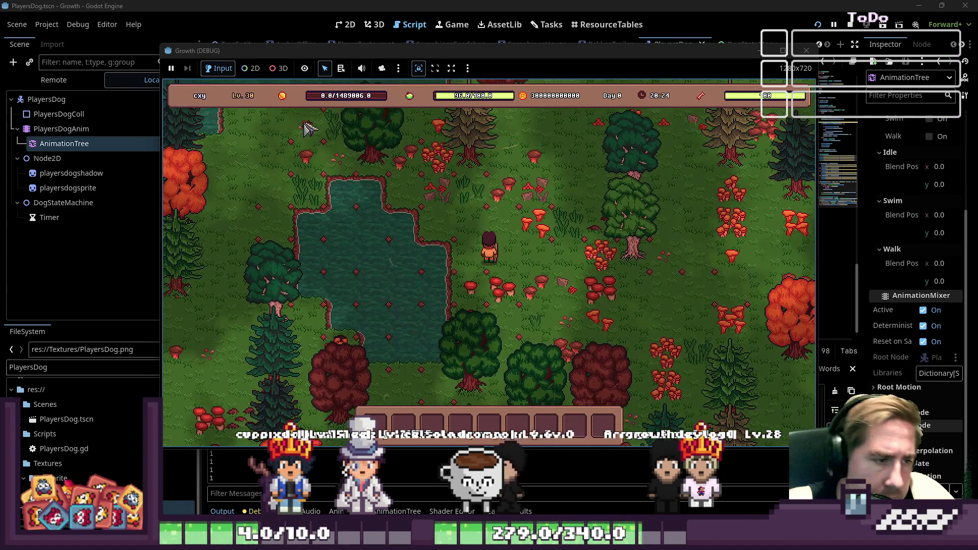
Step: Stop the Growth game and jump from PlayersDog.gd's debug rect call to HILFSFUNKTION_DEBUG_COLOR_RECT in GlobalData.gd
click(806, 51)
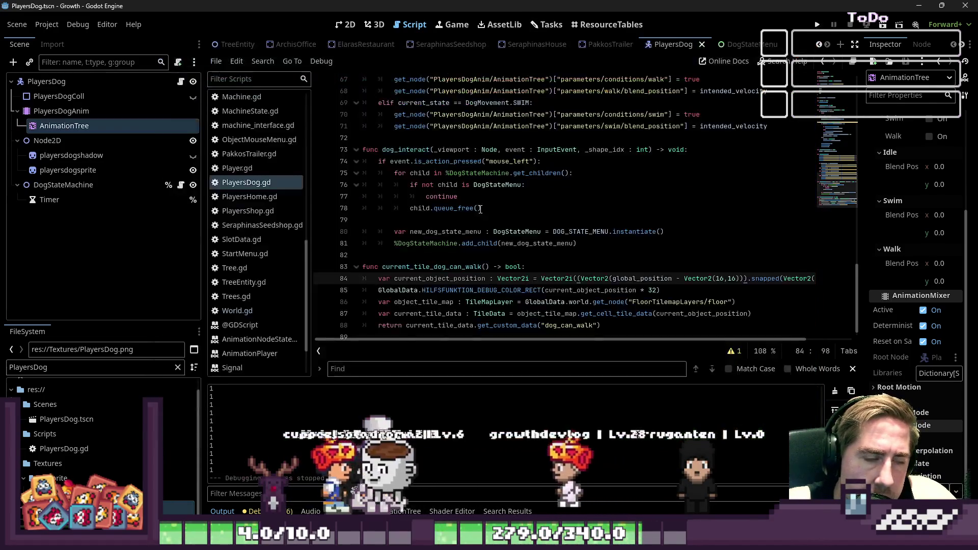
click(501, 266)
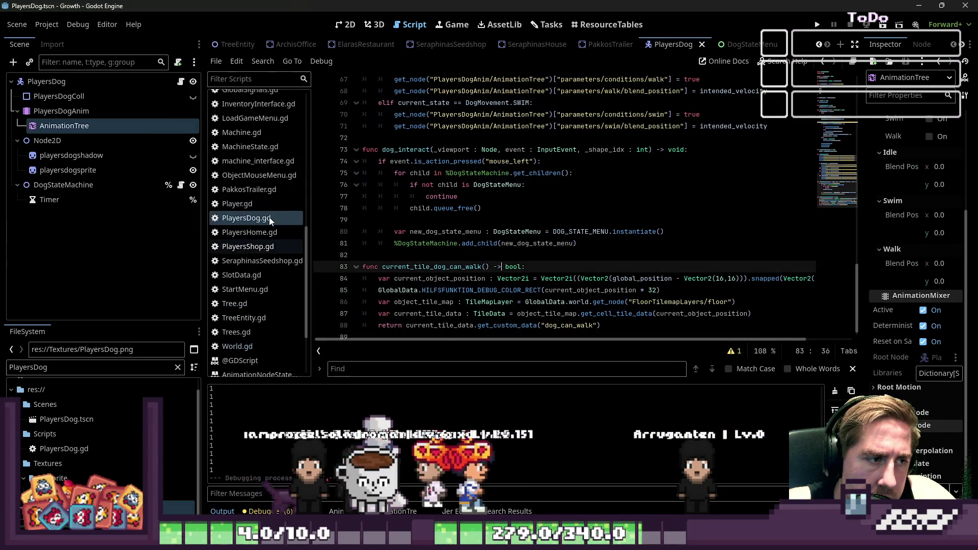
scroll(450, 254, down, 1)
click(451, 278)
ctrl+click(452, 279)
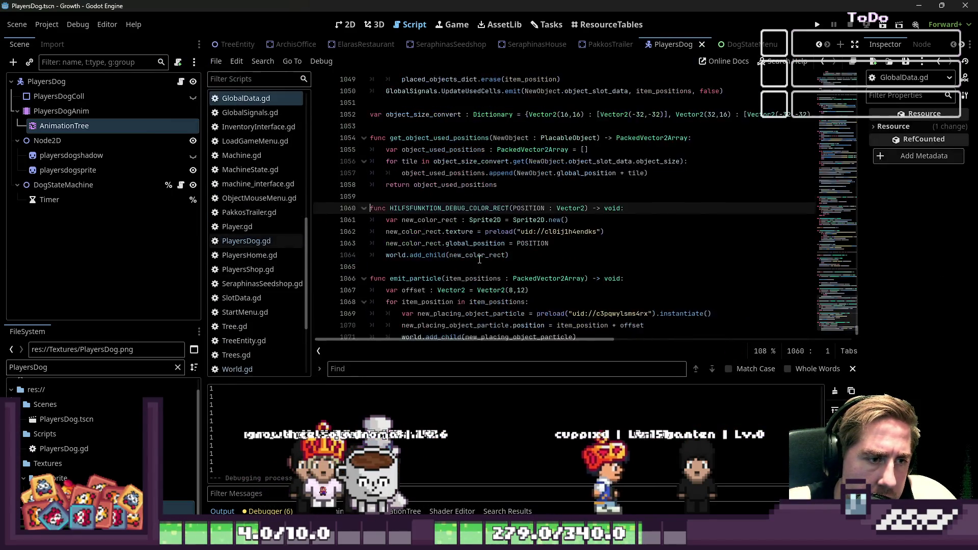
Step: Select the Sprite2D.new() value assigned to new_color_rect in the helper
key(Down)
key(Down)
key(Down)
key(Up)
click(613, 203)
key(Up)
mouse_move(605, 197)
mouse_down()
mouse_move(405, 198)
mouse_move(439, 209)
mouse_move(485, 198)
mouse_up()
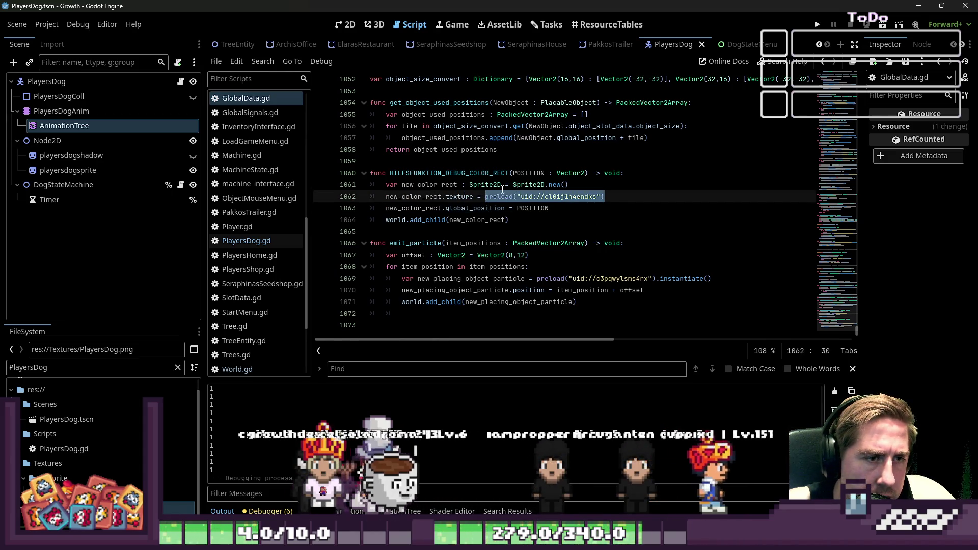
click(511, 185)
drag(511, 185, 569, 185)
Step: Make new_color_rect a ColorRect created with ColorRect.new()
text(C)
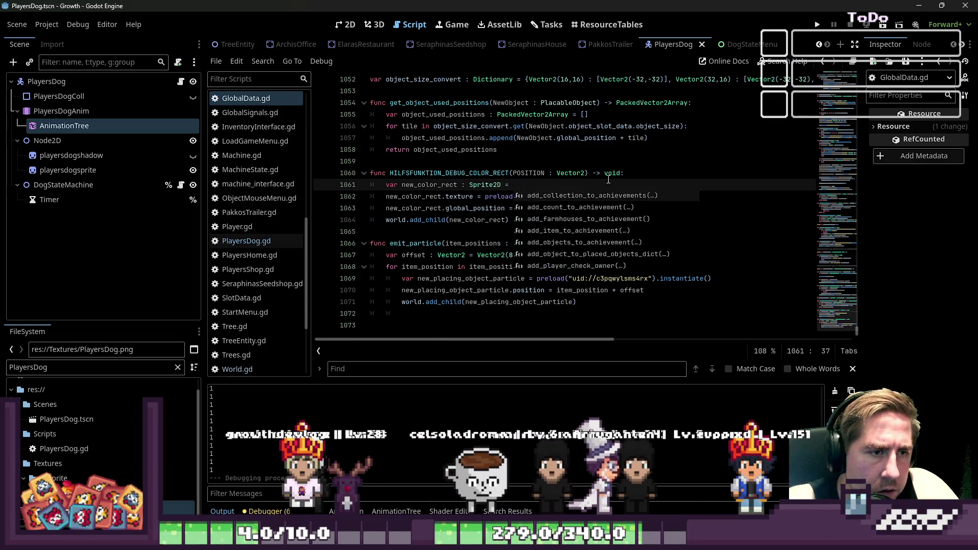
key(BackSpace)
key(BackSpace)
key(BackSpace)
text(ColorR)
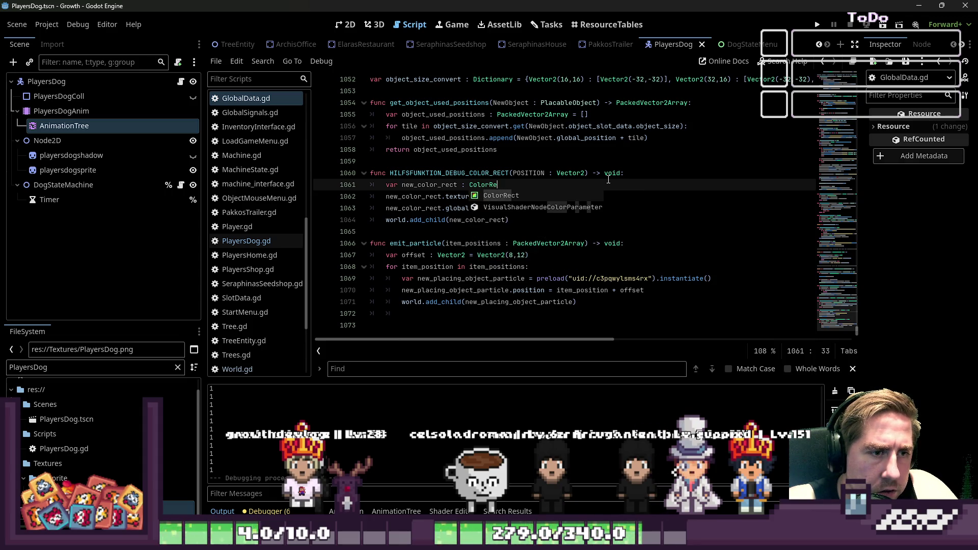
key(Return)
text(Co)
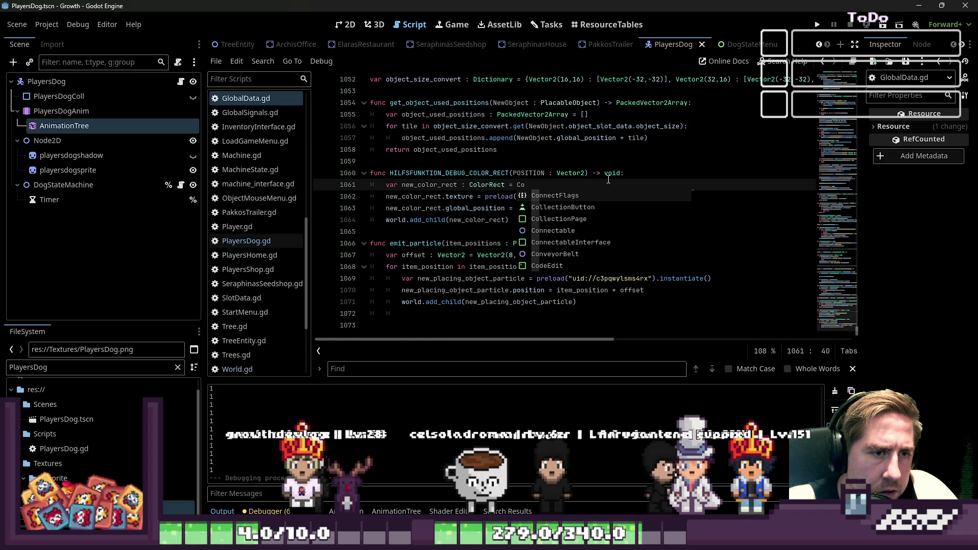
text(lorRect)
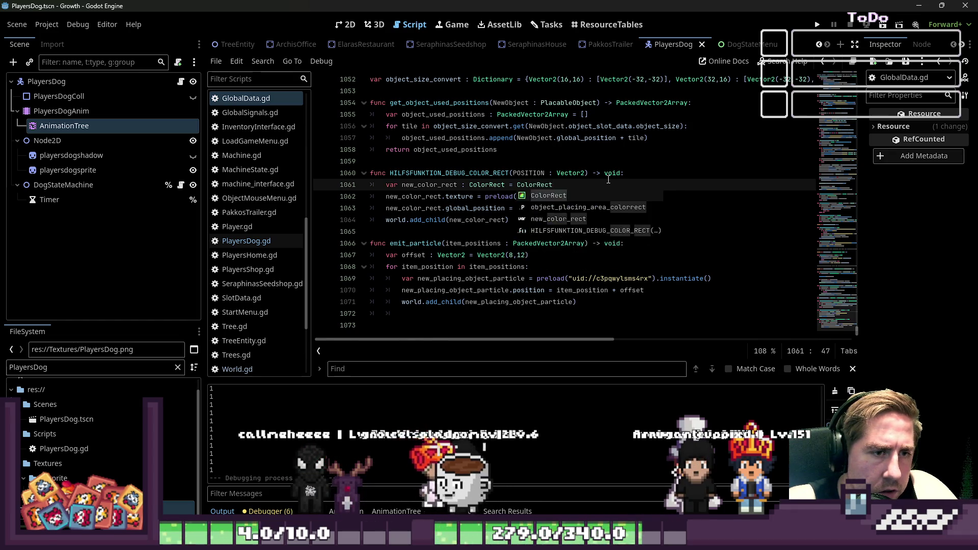
text(.new())
key(Escape)
Step: Replace the texture preload line with a new_color_rect.color = Color(...) assignment
key(Down)
key(Home)
key(ctrl+Right)
key(ctrl+Right)
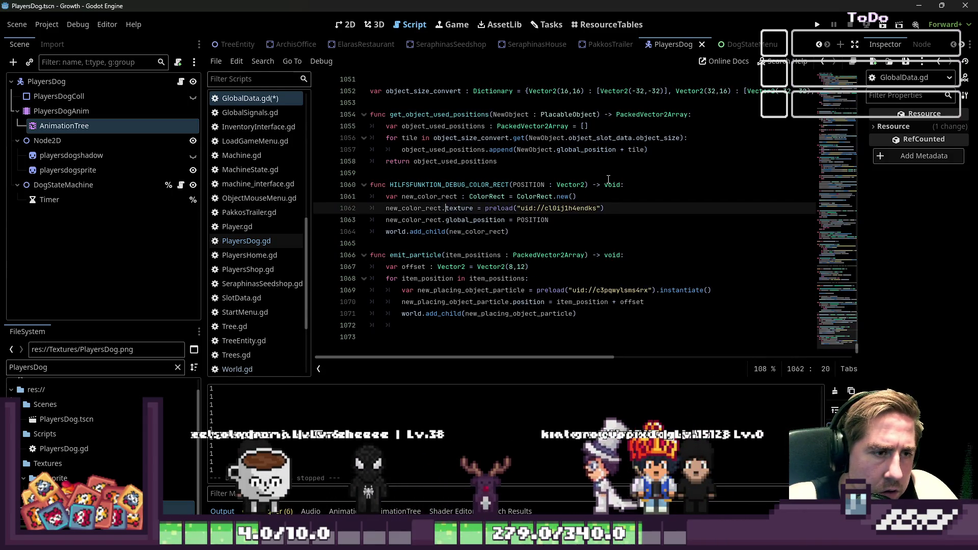
key(ctrl+shift+Right)
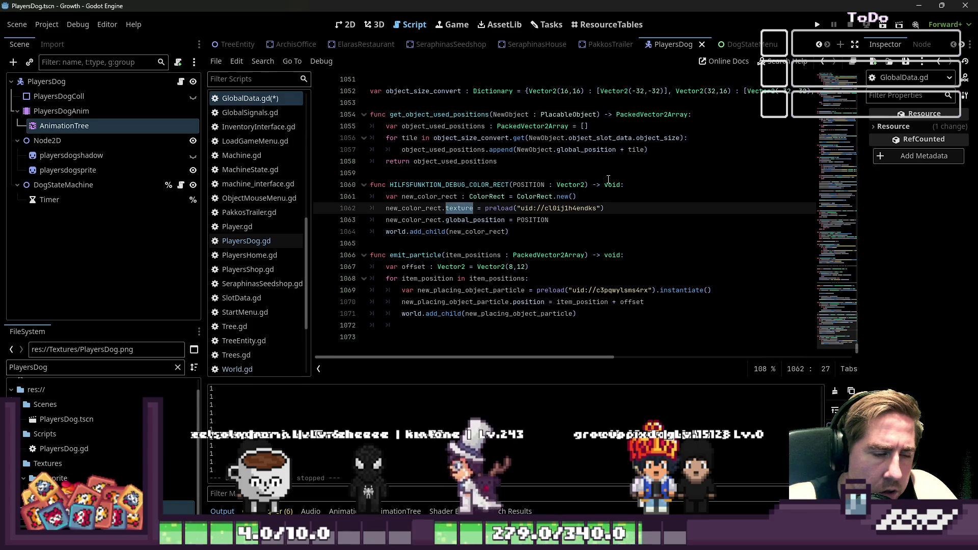
text(colo)
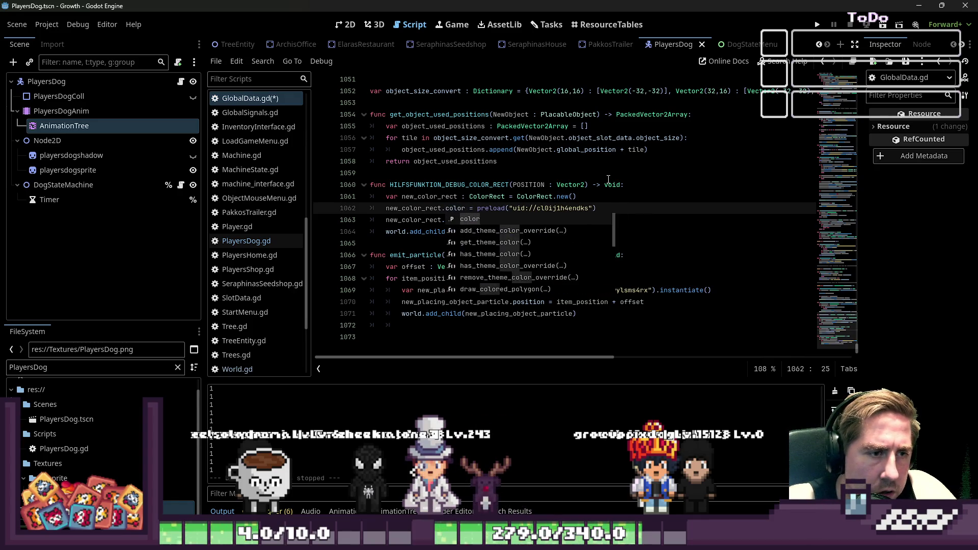
key(Return)
key(ctrl+Right)
key(shift+End)
key(Delete)
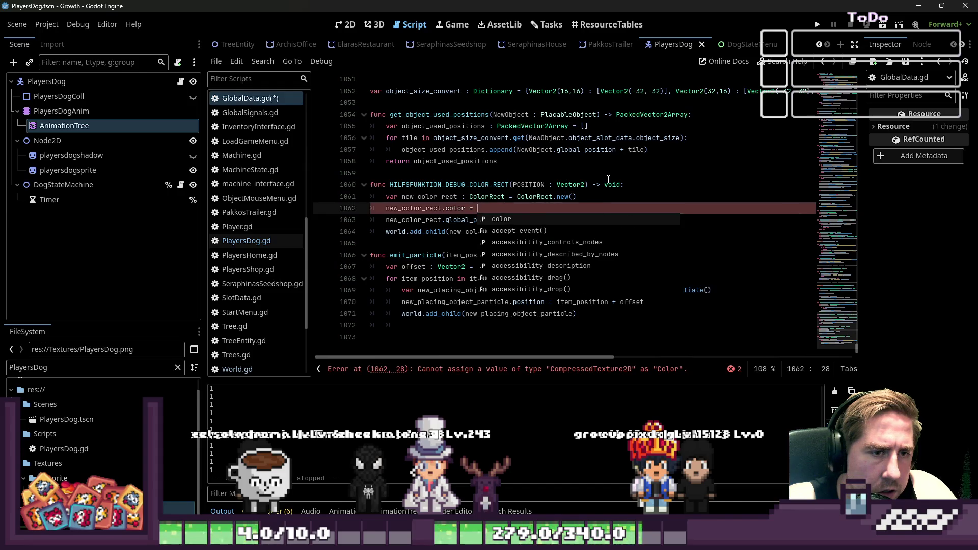
text(Color(")
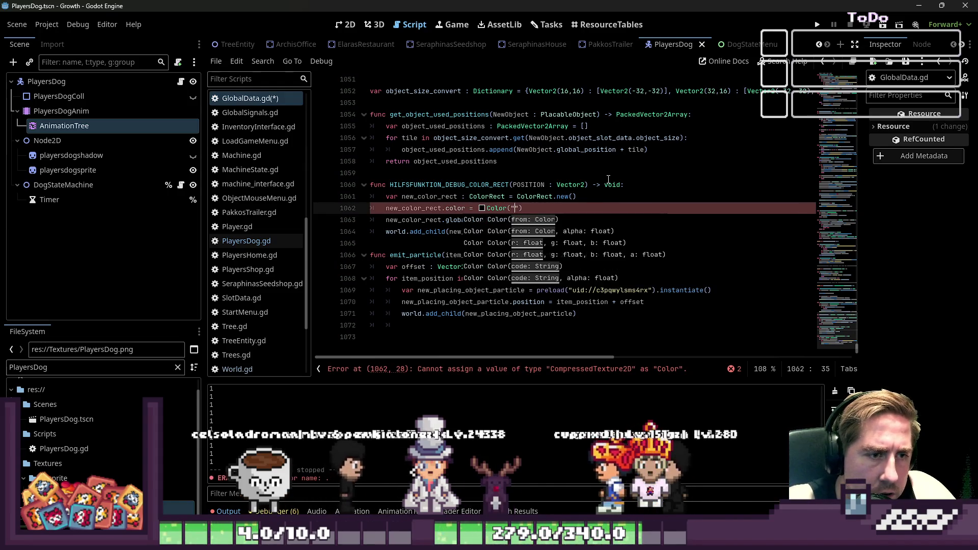
key(BackSpace)
click(480, 209)
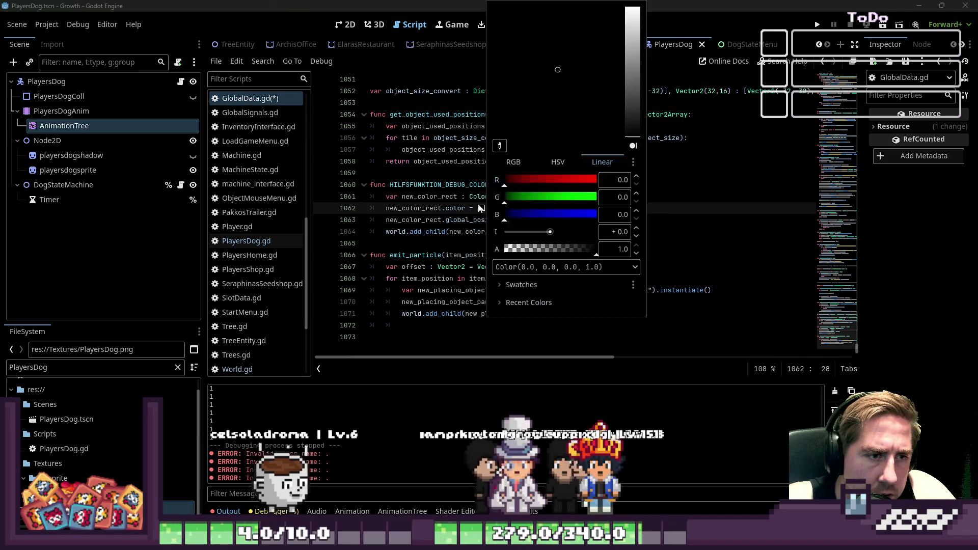
Step: Set the rectangle colour's blue channel to 1.0 in the colour picker
drag(530, 215, 598, 216)
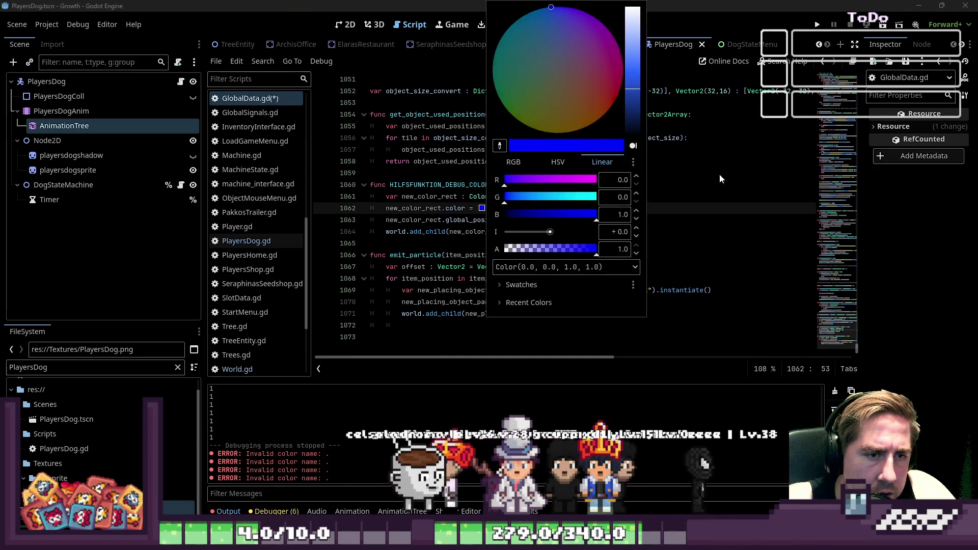
click(719, 174)
click(538, 224)
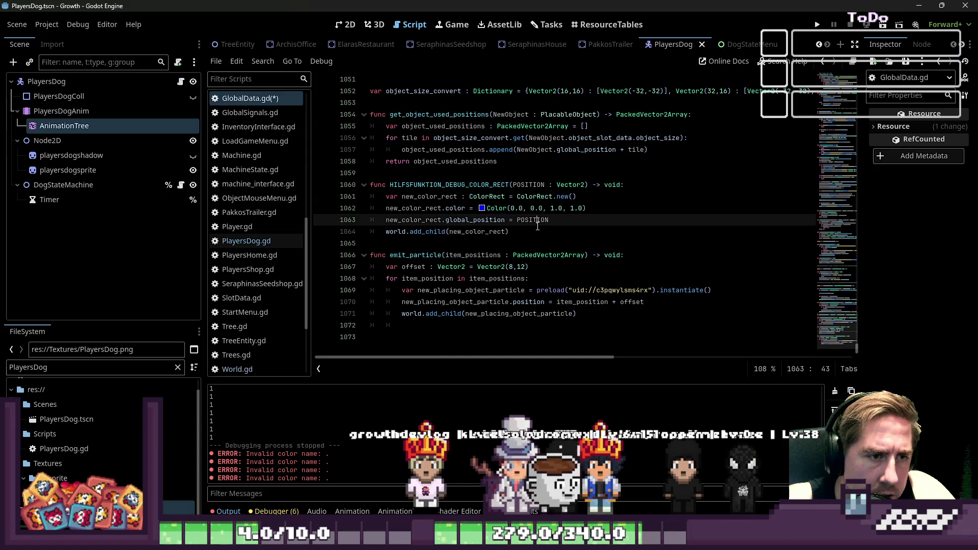
click(481, 208)
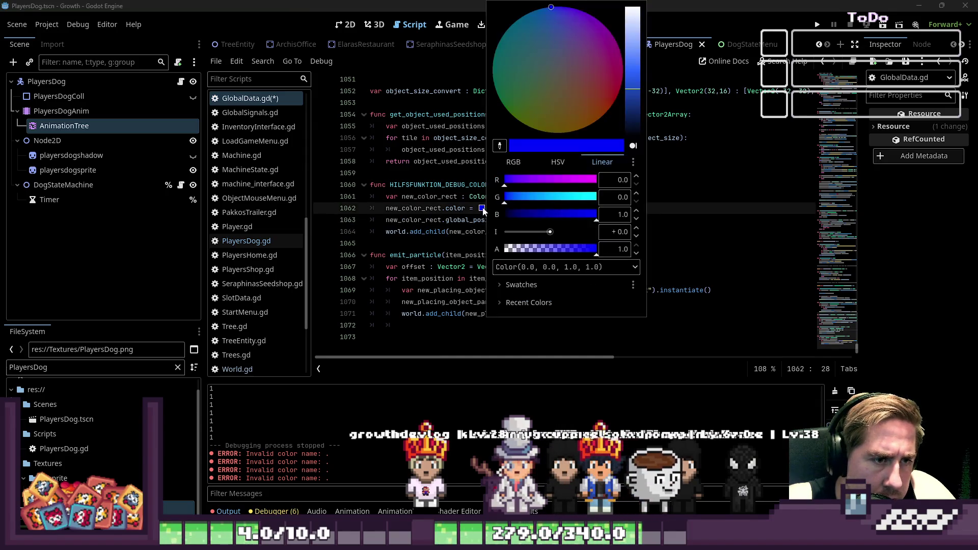
click(734, 220)
Step: Add new_color_rect.size = Vector2(32,32) above the position line and run the game
click(495, 233)
click(566, 219)
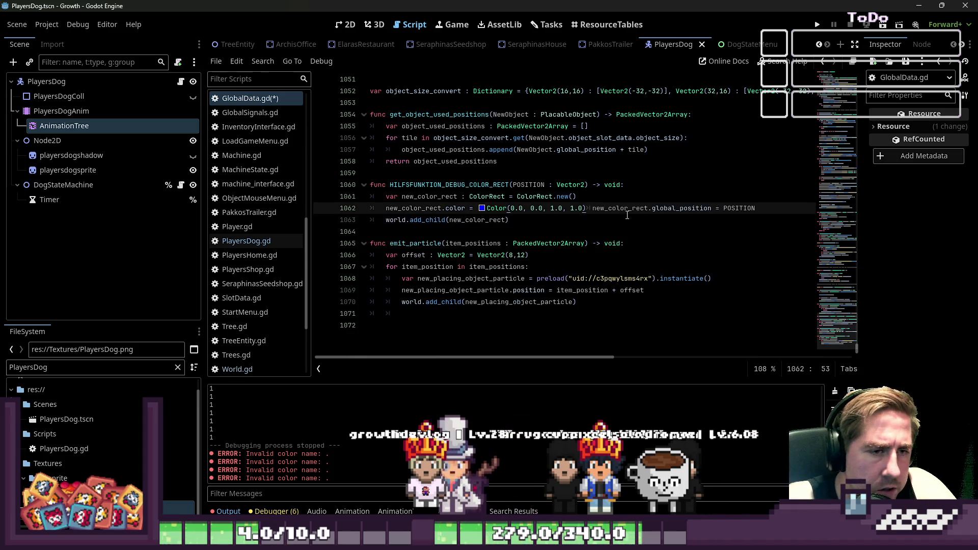
key(ctrl+shift+Return)
text(new_color_rect.)
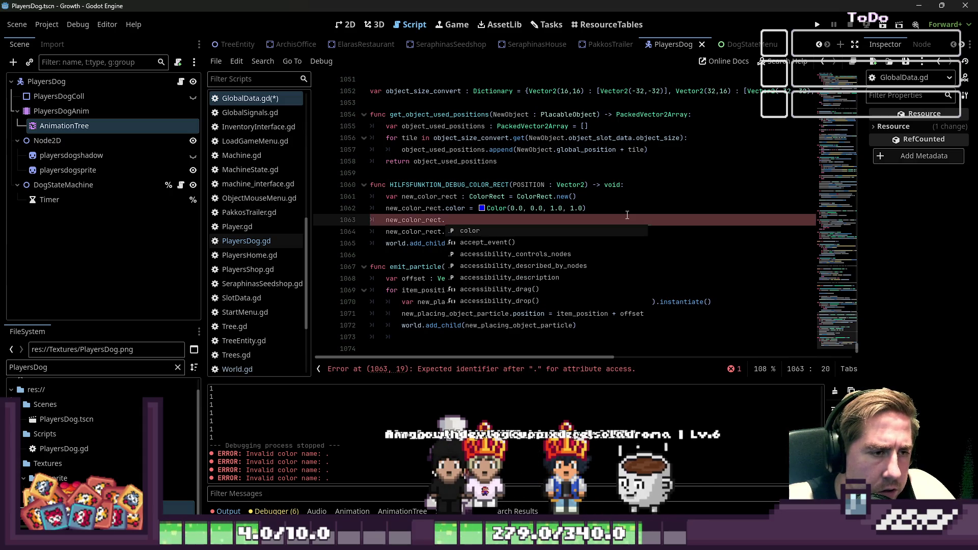
text(size)
key(Return)
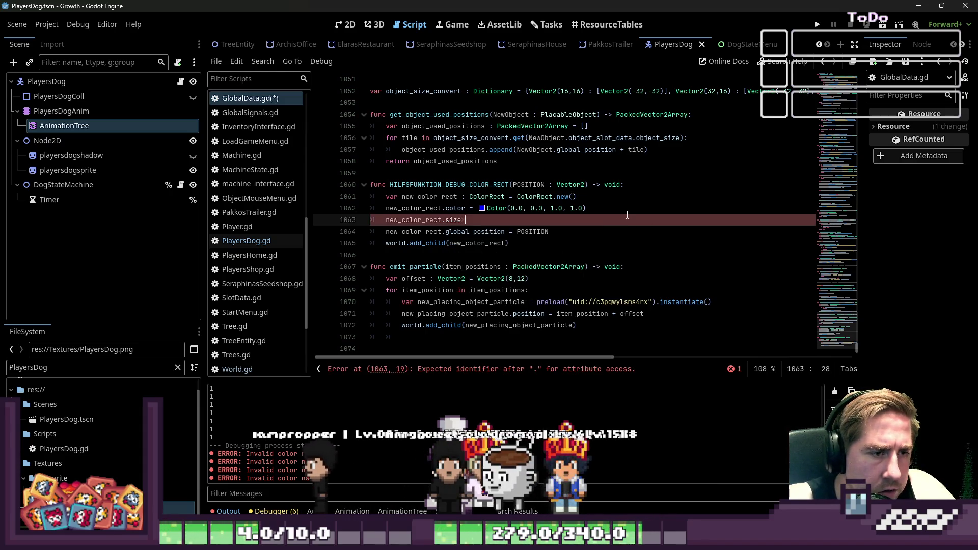
text(= V)
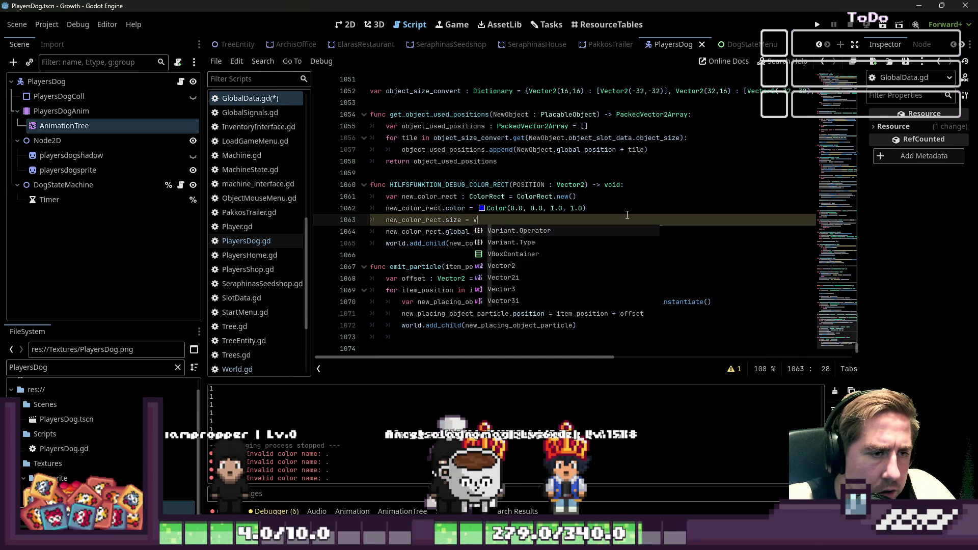
text(ector2()
text((32)
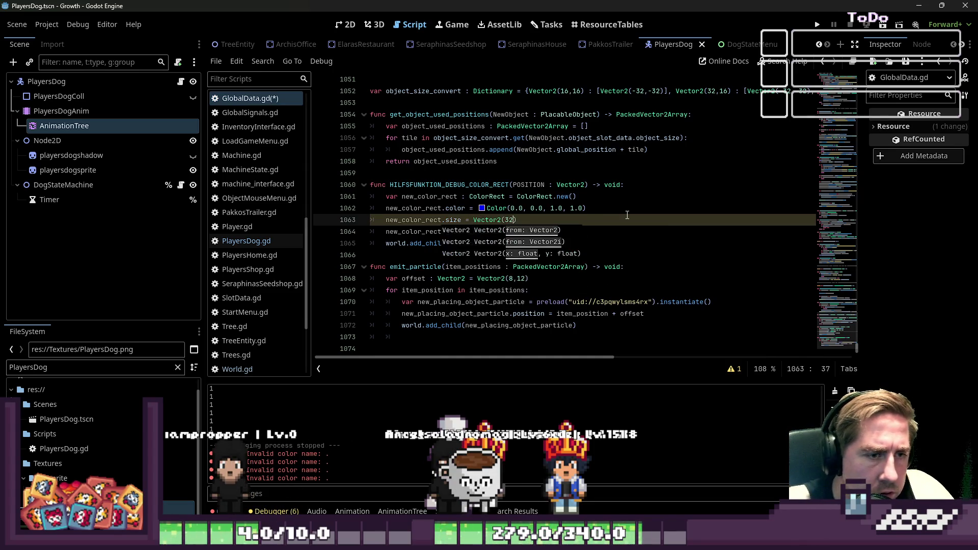
text())
key(Down)
key(Down)
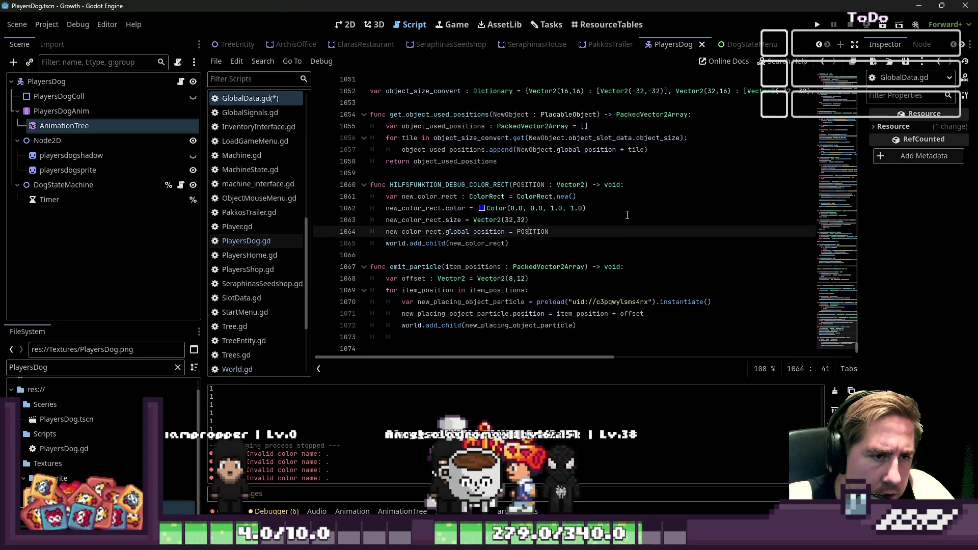
key(F5)
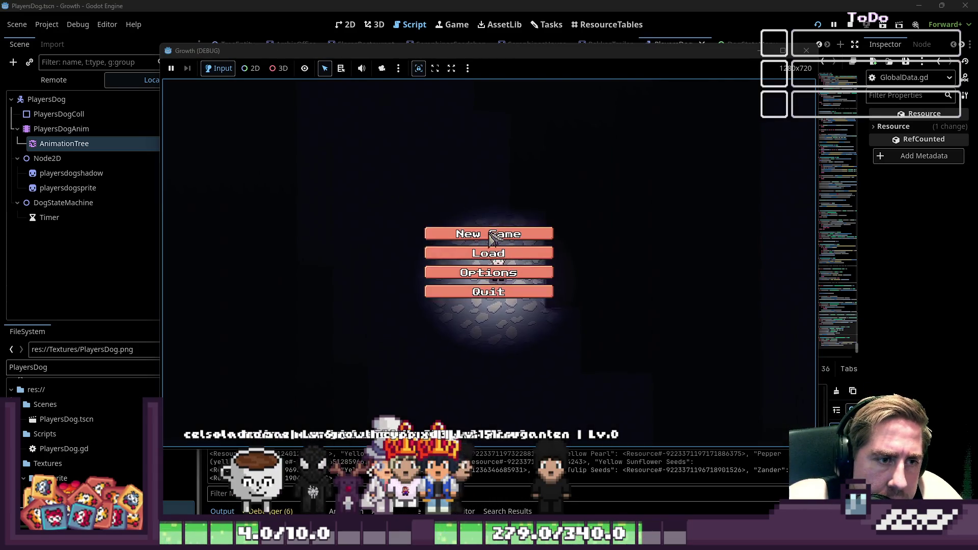
Step: Start a new game with a new character, walk up-left to see the blue debug squares, then stop with F8
click(492, 232)
text(qewd)
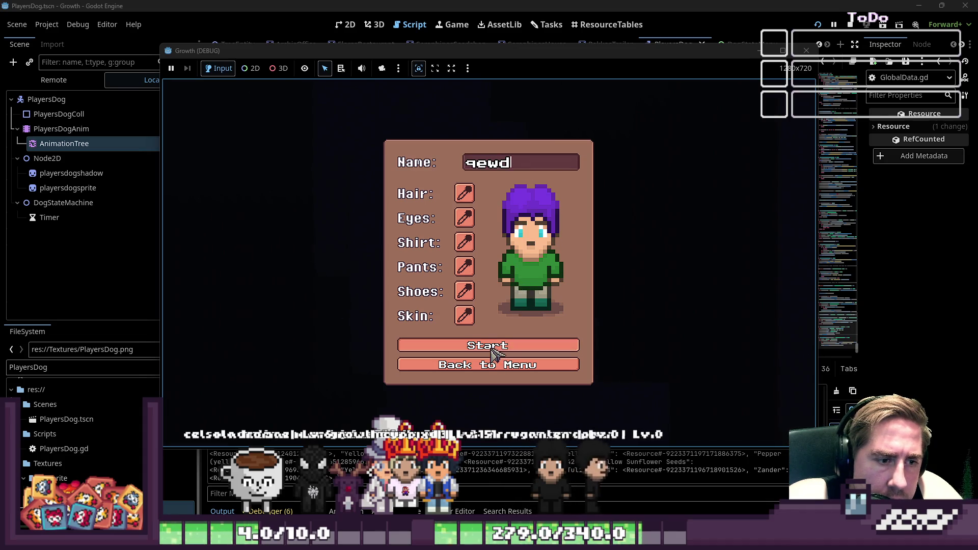
click(525, 345)
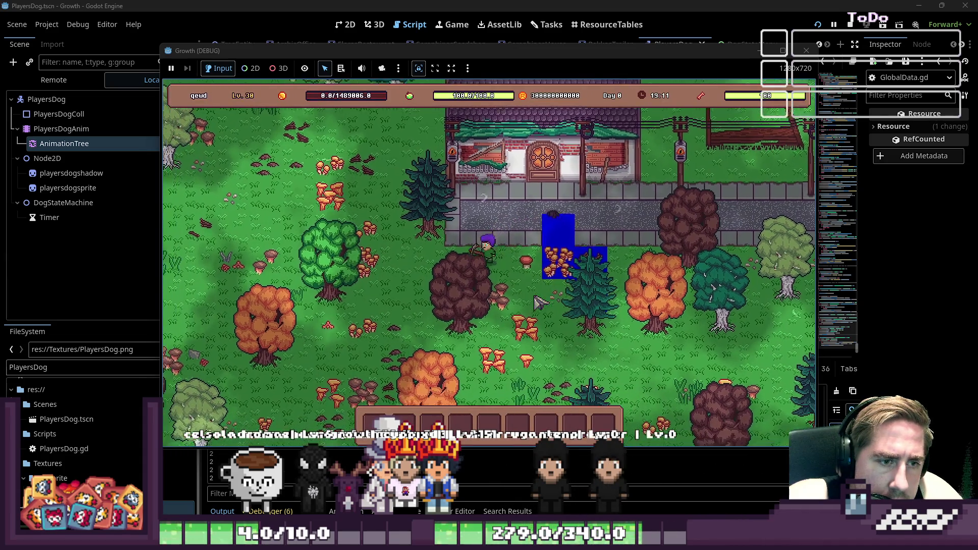
key(w)
key(a)
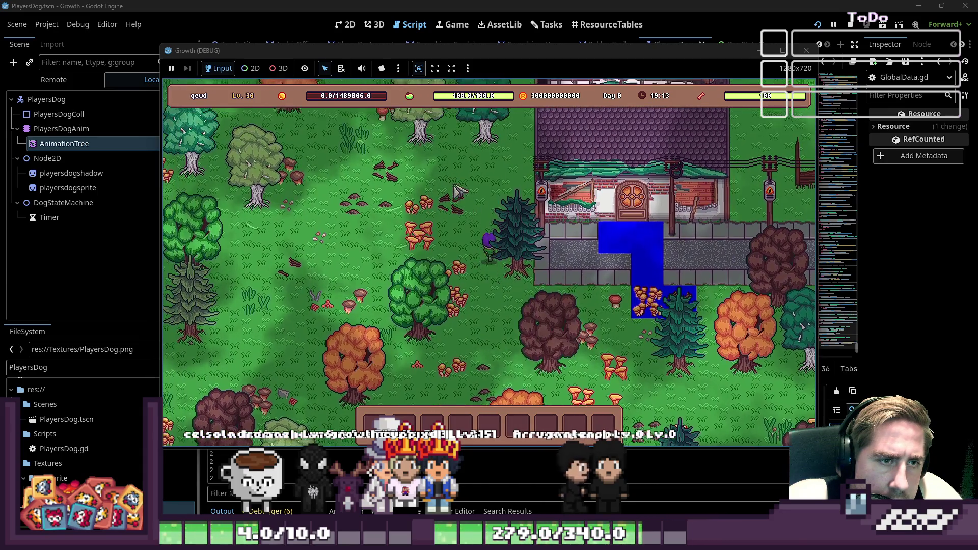
key(F8)
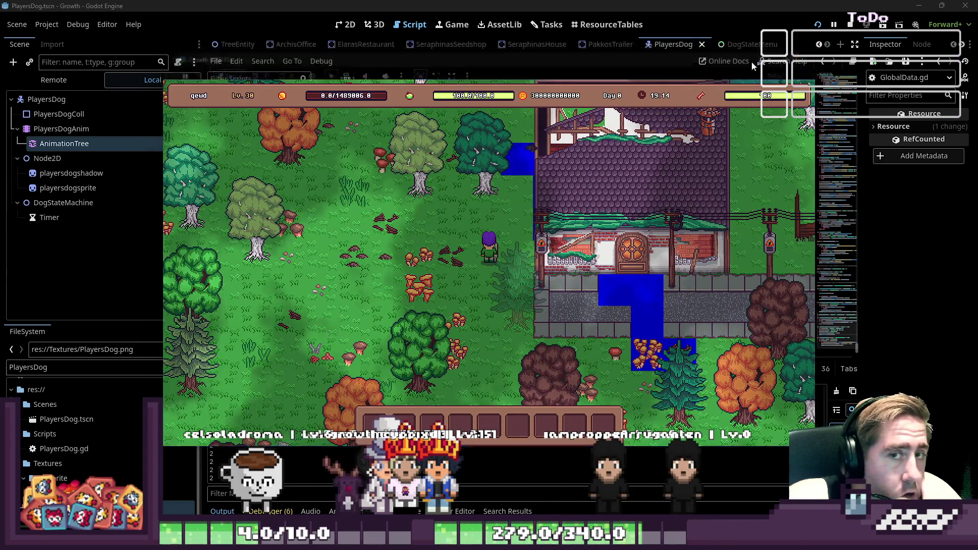
click(531, 253)
click(582, 248)
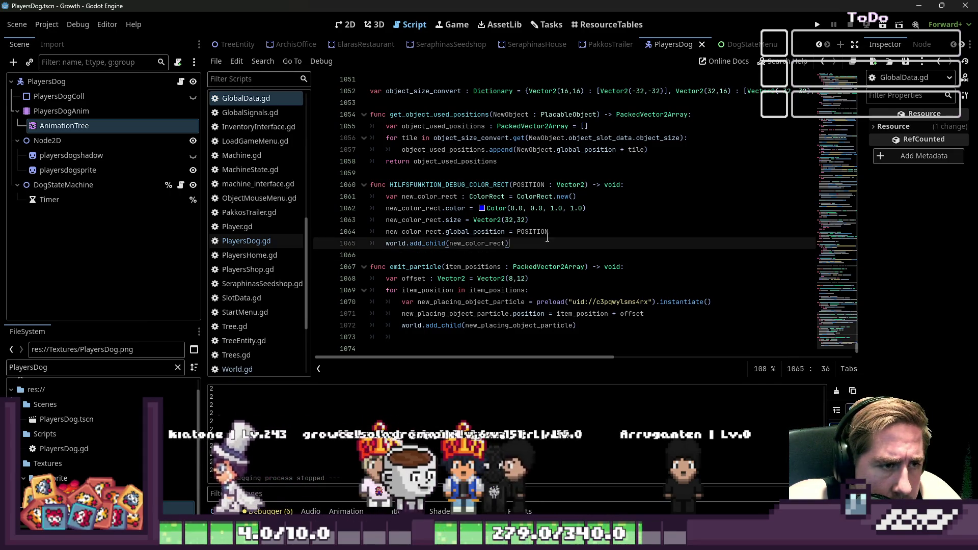
Step: Add 'await get_tree().create_timer(0.5).timeout' after the add_child line
key(Return)
text(await )
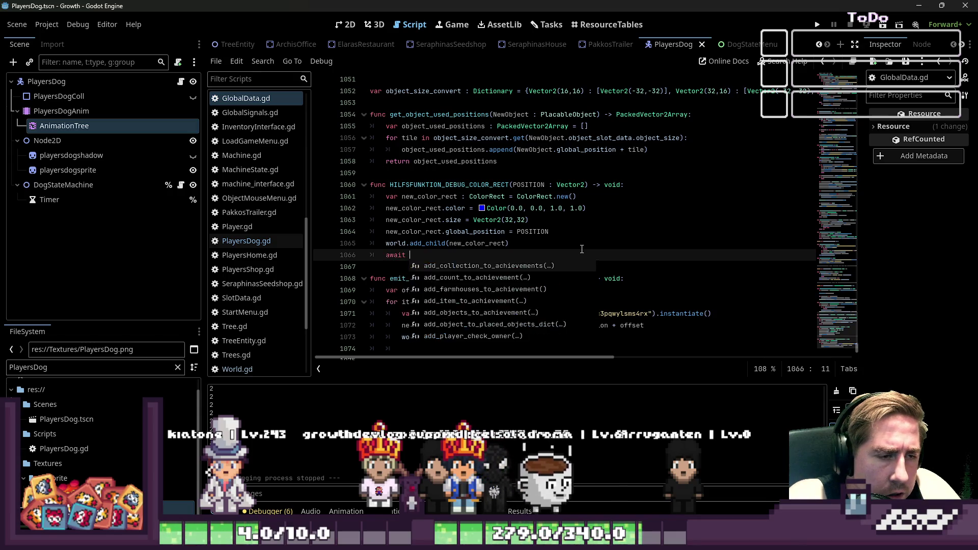
text(get_tree)
text(().)
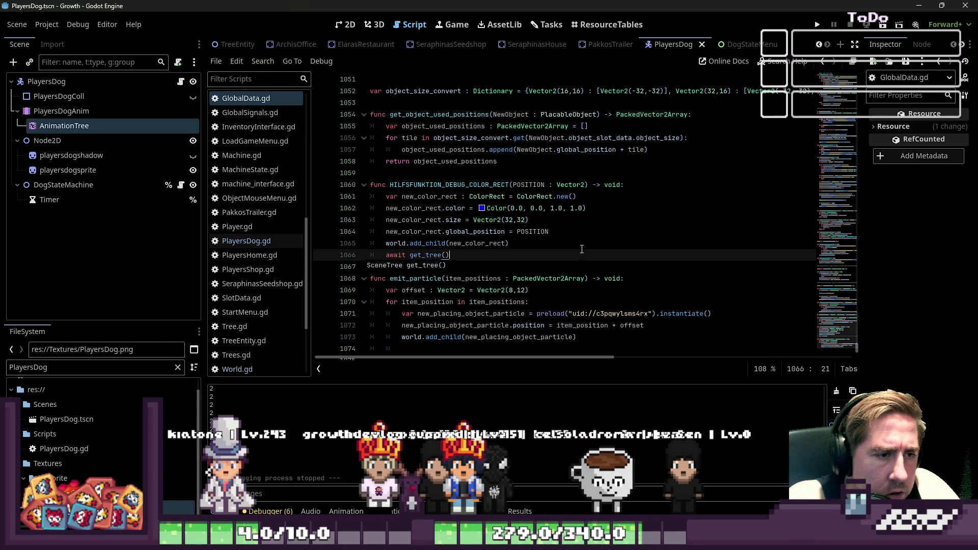
text(create_t)
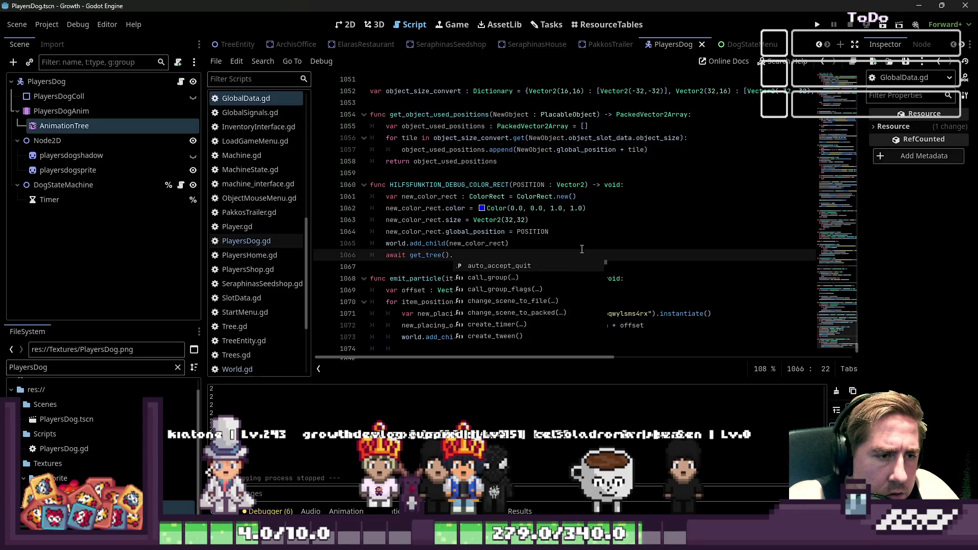
key(Return)
key(ctrl+space)
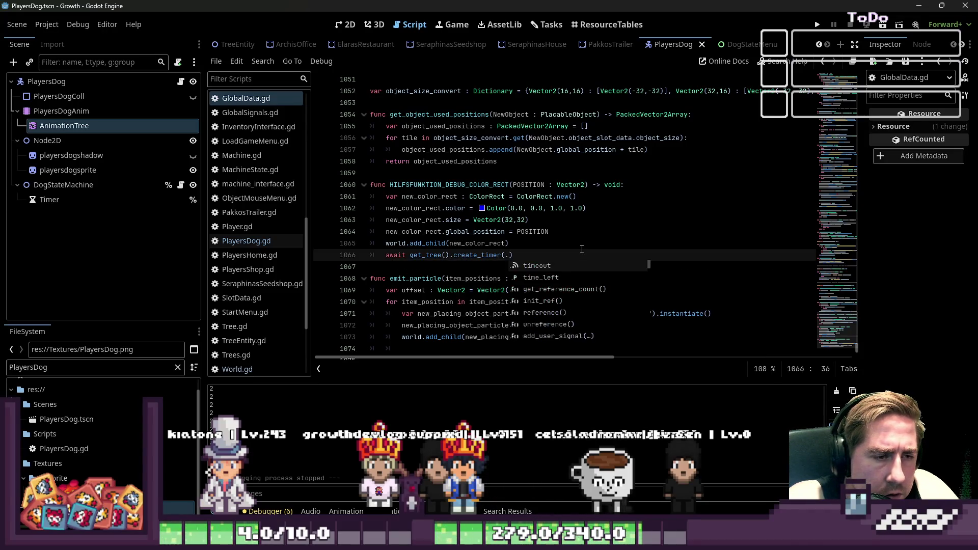
text(0.5)
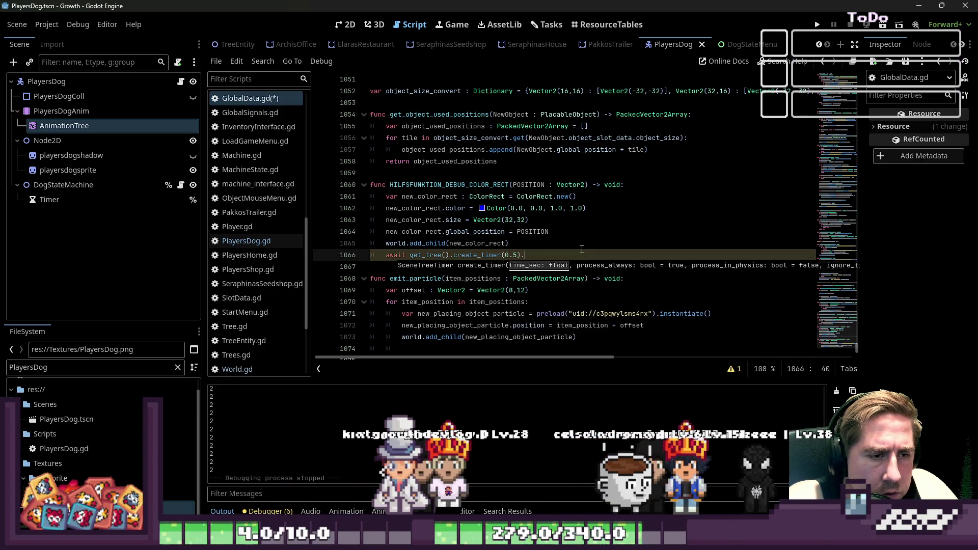
text().)
key(Return)
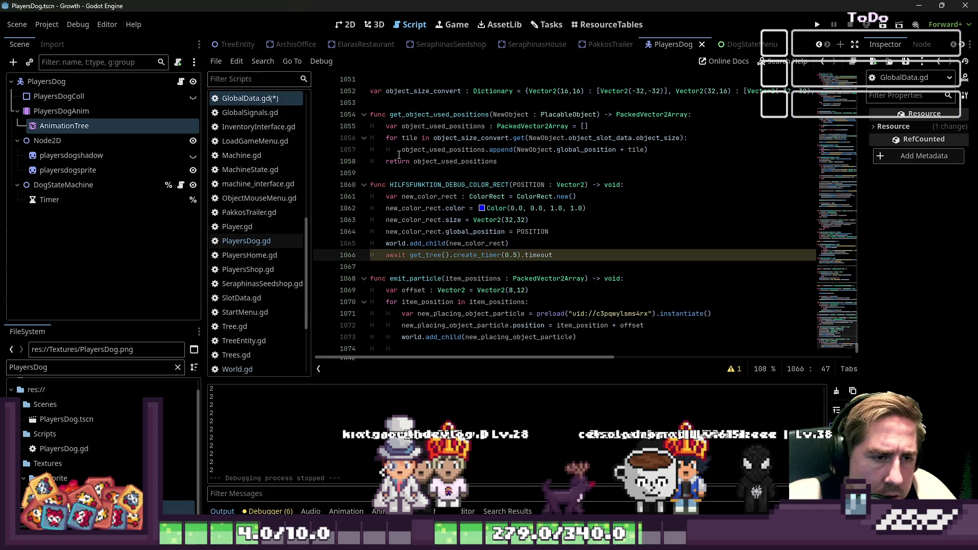
Step: Add new_color_rect.queue_free() after the wait and run the game with F5
click(569, 247)
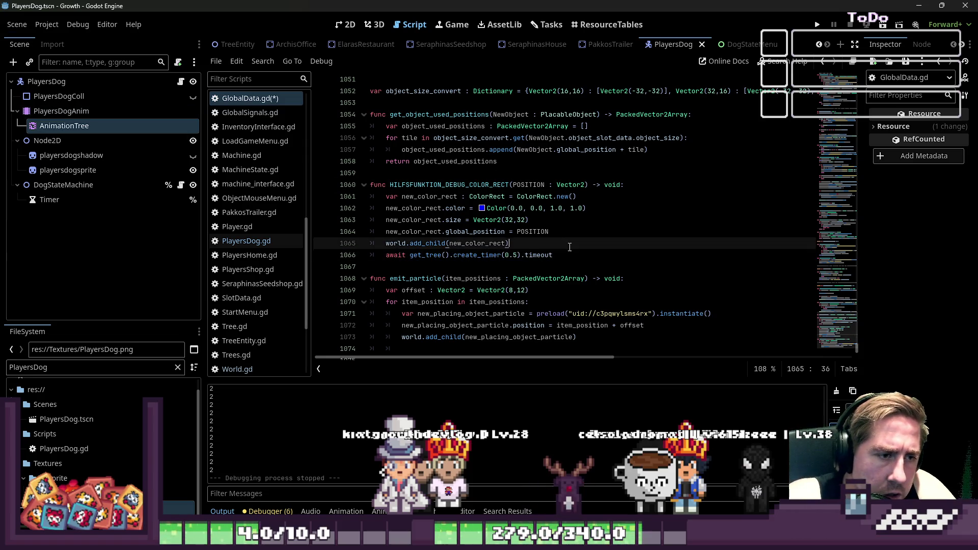
key(Up)
key(ctrl+shift+Right)
key(ctrl+c)
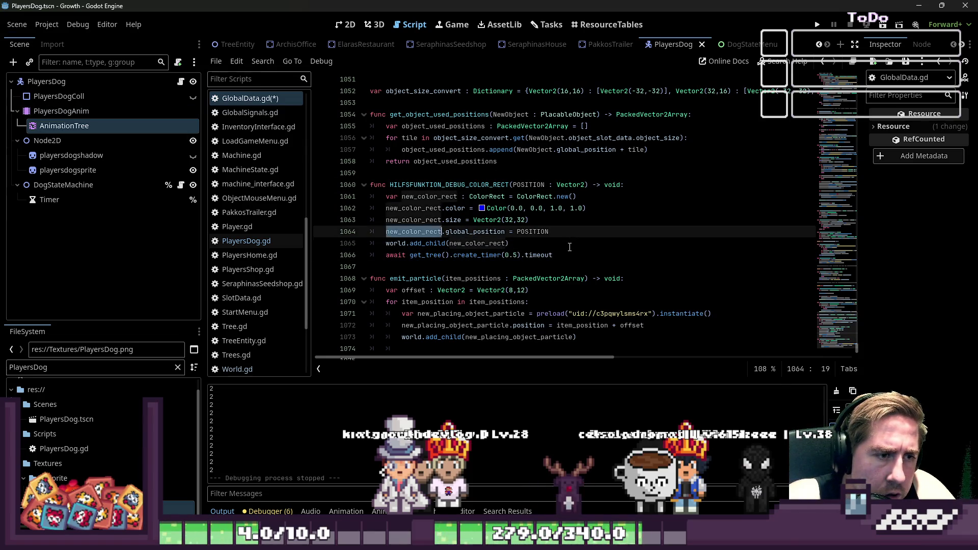
key(Down)
key(Down)
key(End)
key(Return)
key(ctrl+v)
key(ctrl+z)
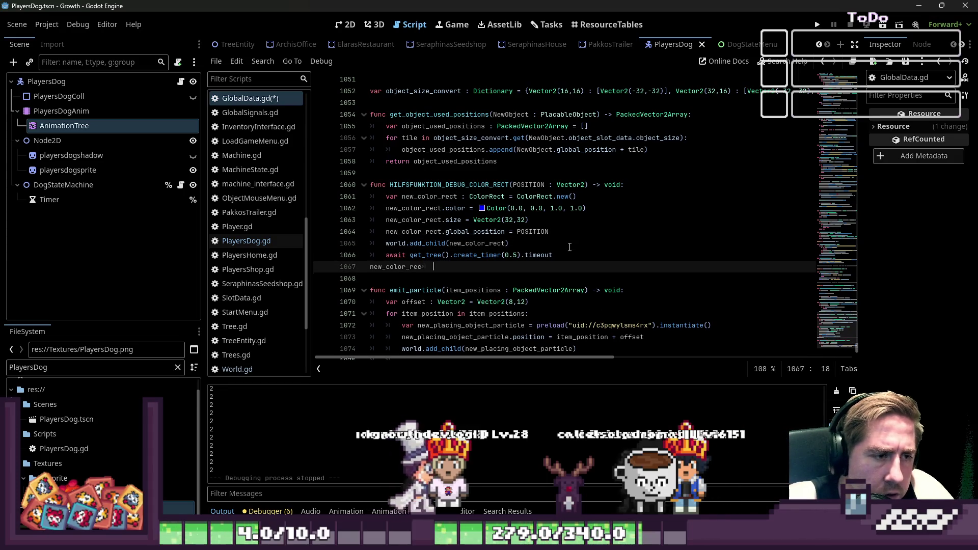
text(new_color_rect.queue_redraw())
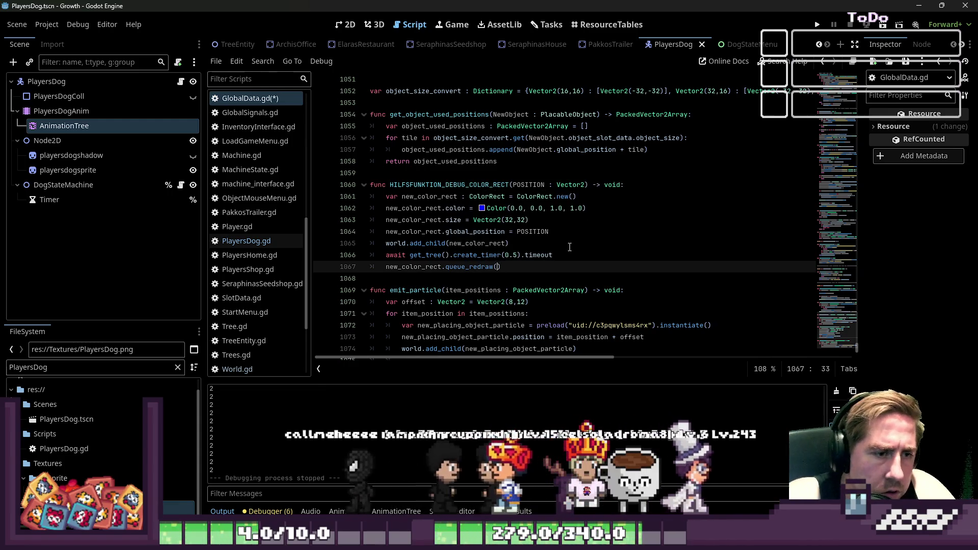
key(Left)
key(Left)
key(ctrl+shift+Left)
text(free)
click(571, 208)
key(F5)
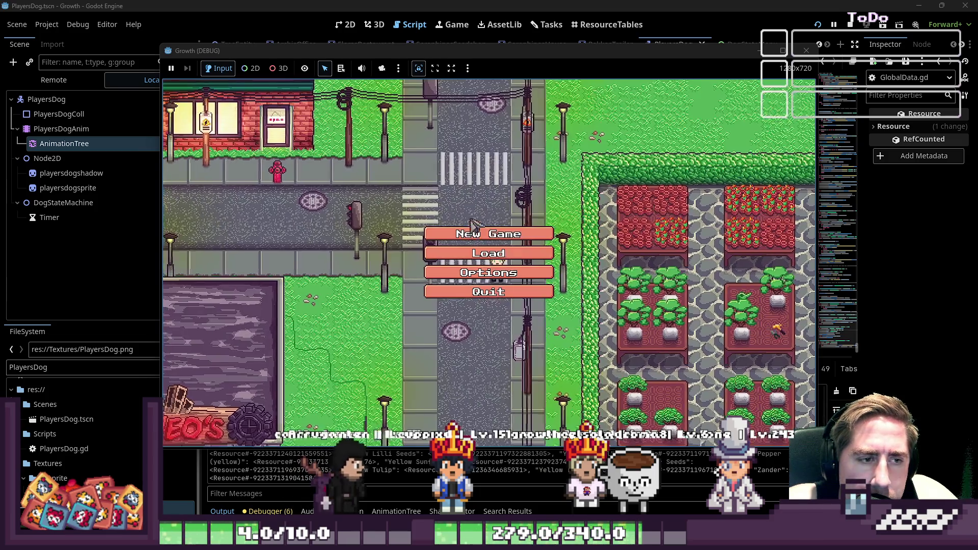
Step: Start a new game with a freshly named character
click(509, 245)
text(dwal)
key(BackSpace)
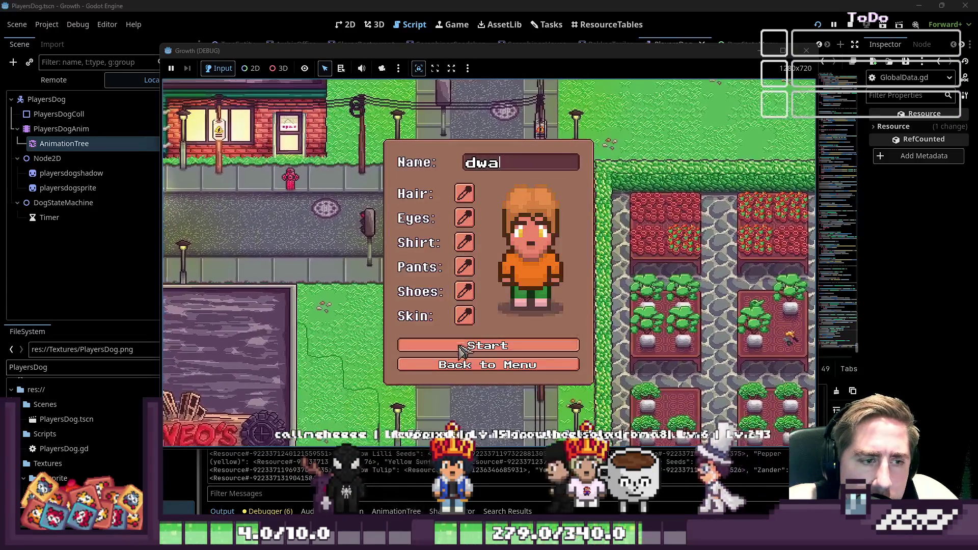
key(Return)
Step: Walk through the forest and around the lake, watching blue debug squares appear and vanish
key(a)
key(w)
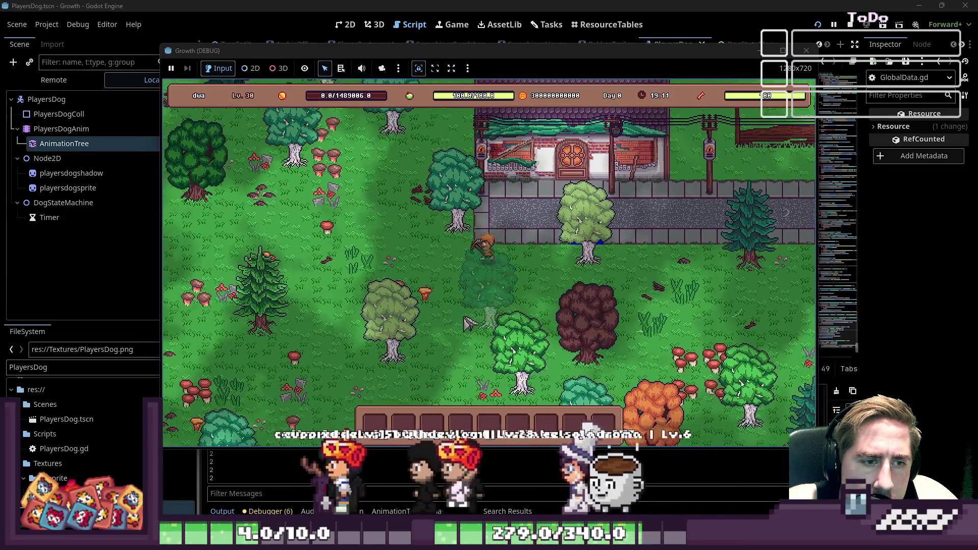
key(a)
key(w)
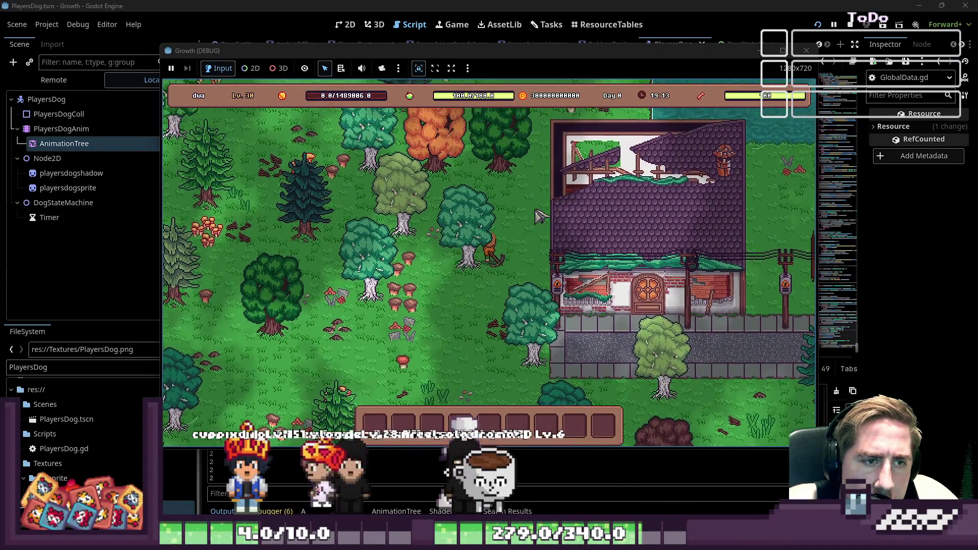
click(588, 219)
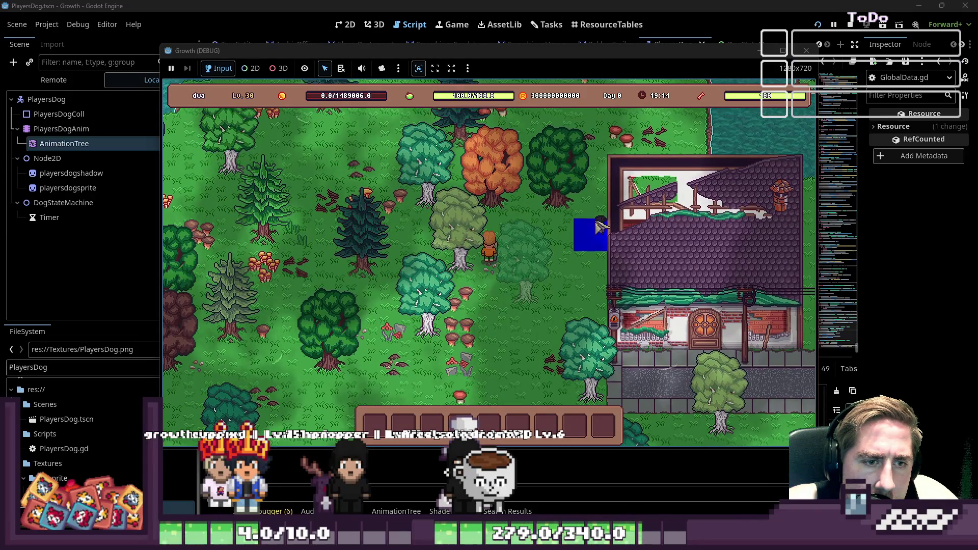
key(a)
key(s)
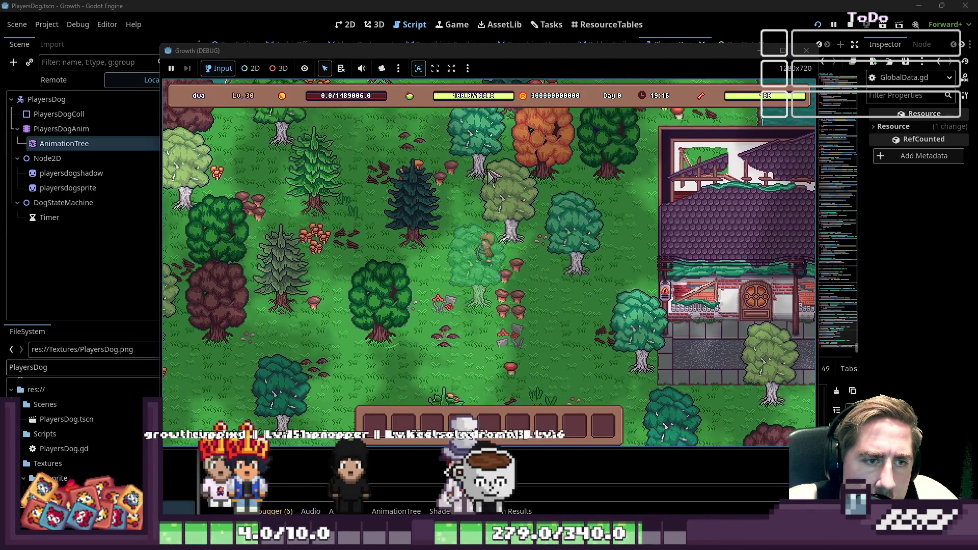
key(a)
key(w)
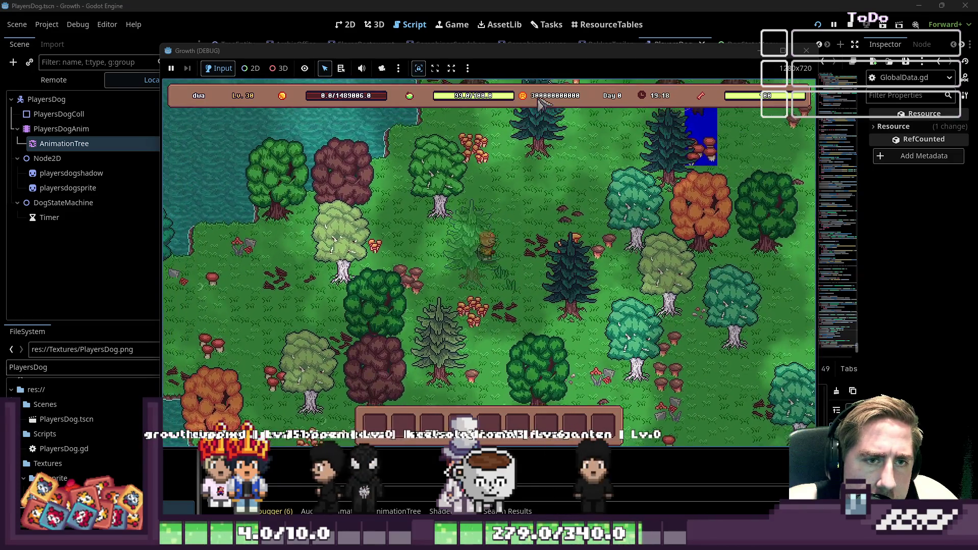
key(a)
key(w)
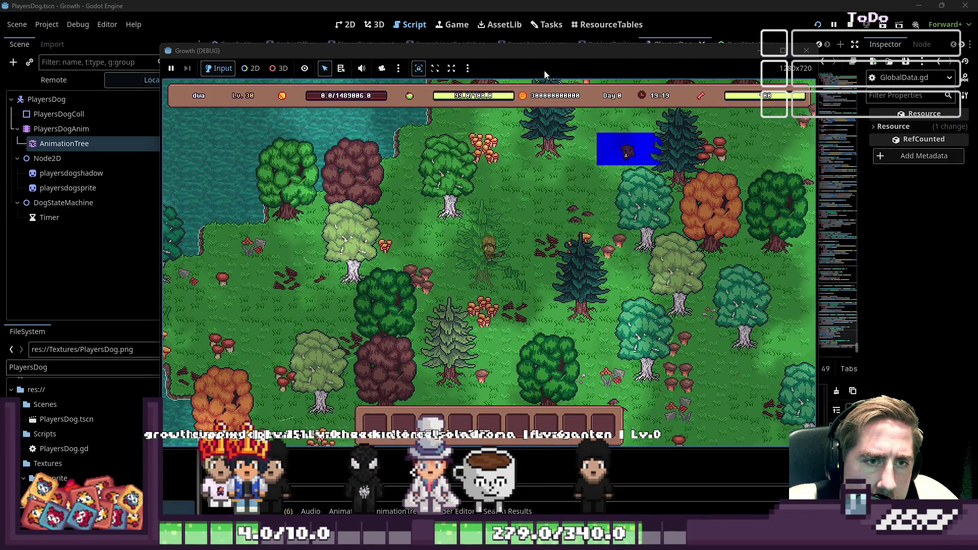
key(s)
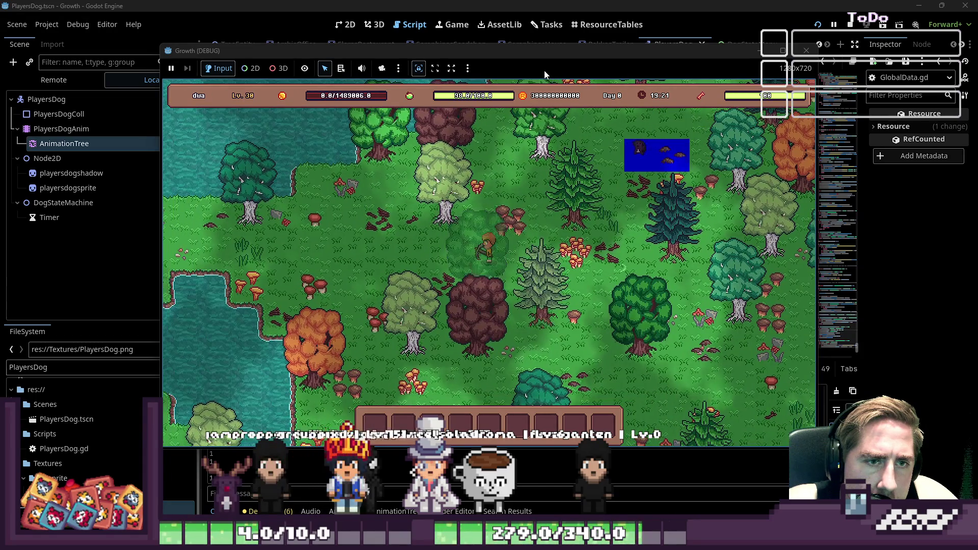
key(s)
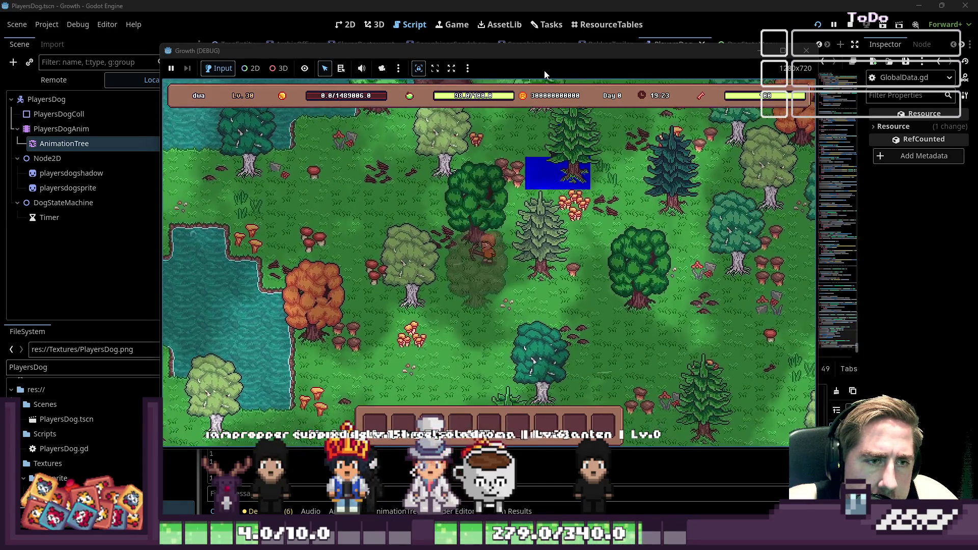
key(a)
key(s)
key(a)
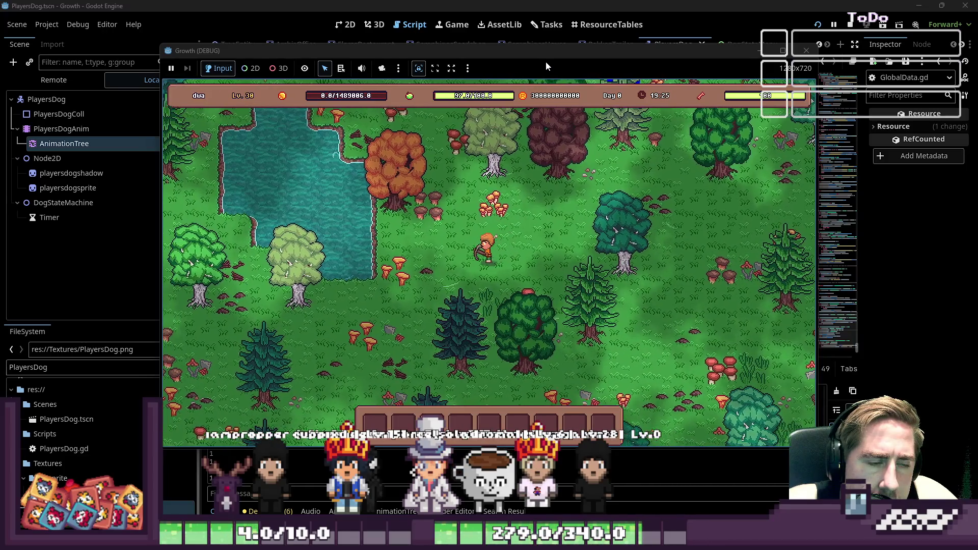
key(w)
key(a)
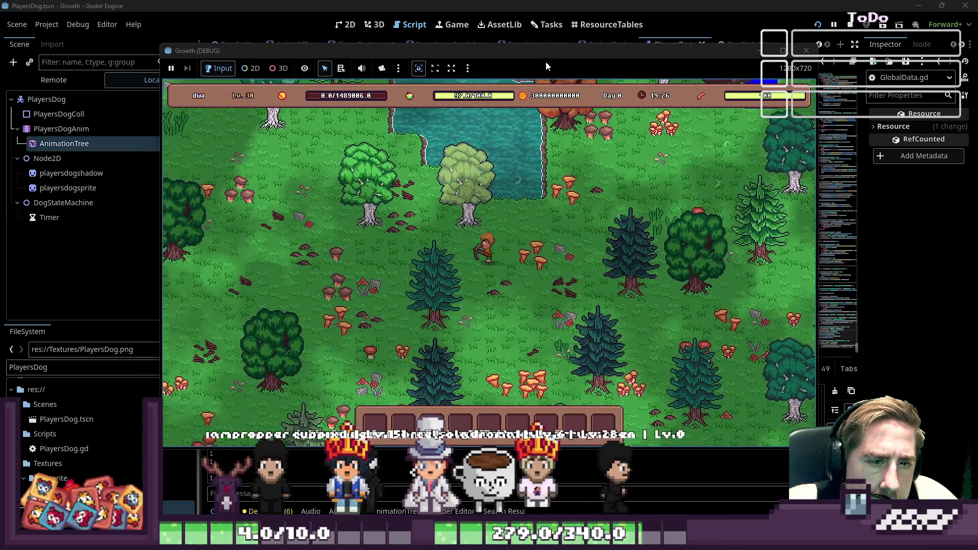
key(d)
key(s)
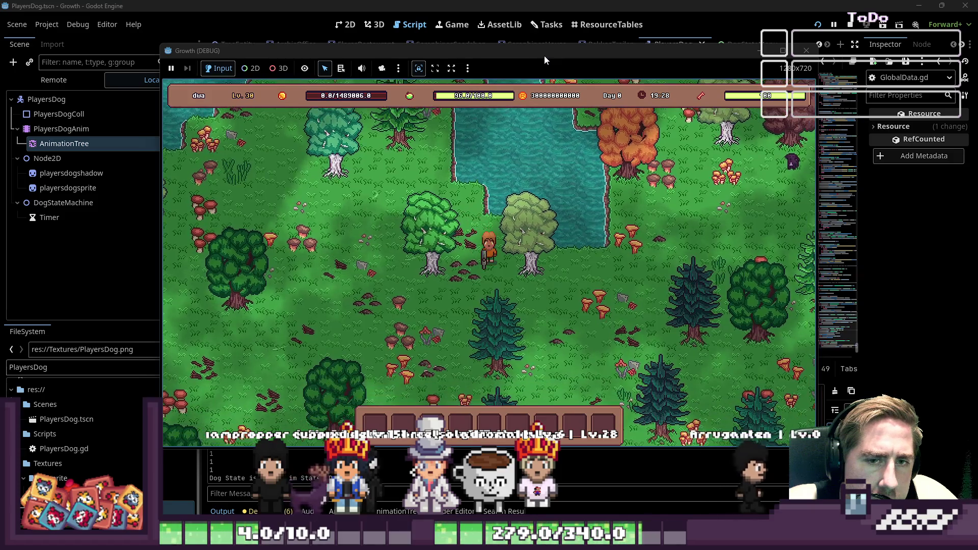
Step: Move the dog, keep walking around the lake to test it, then close the game window
drag(772, 190, 687, 232)
key(w)
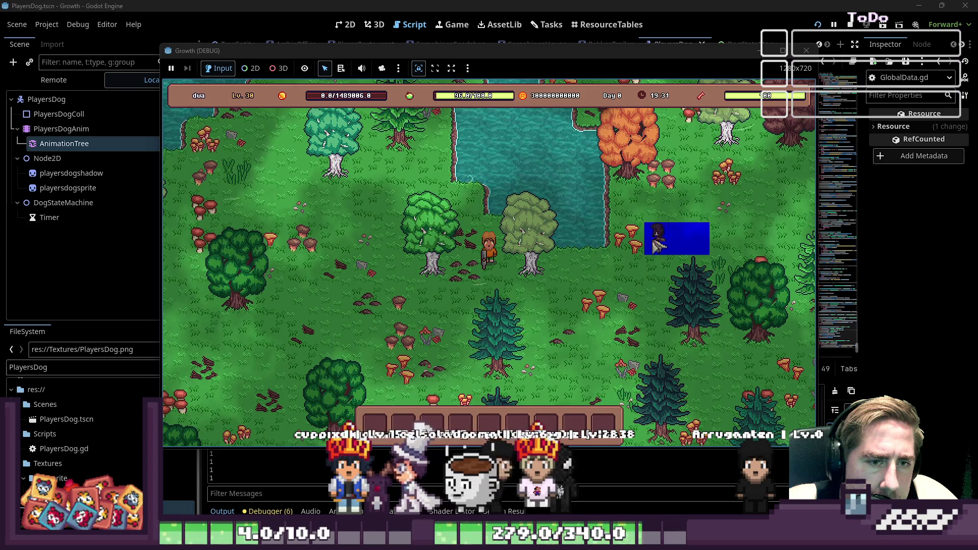
key(a)
key(w)
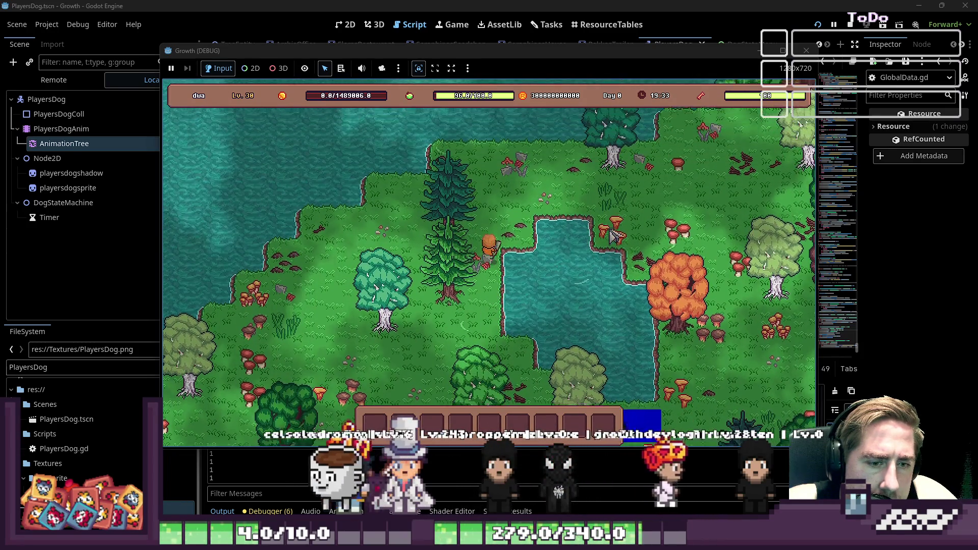
key(d)
key(s)
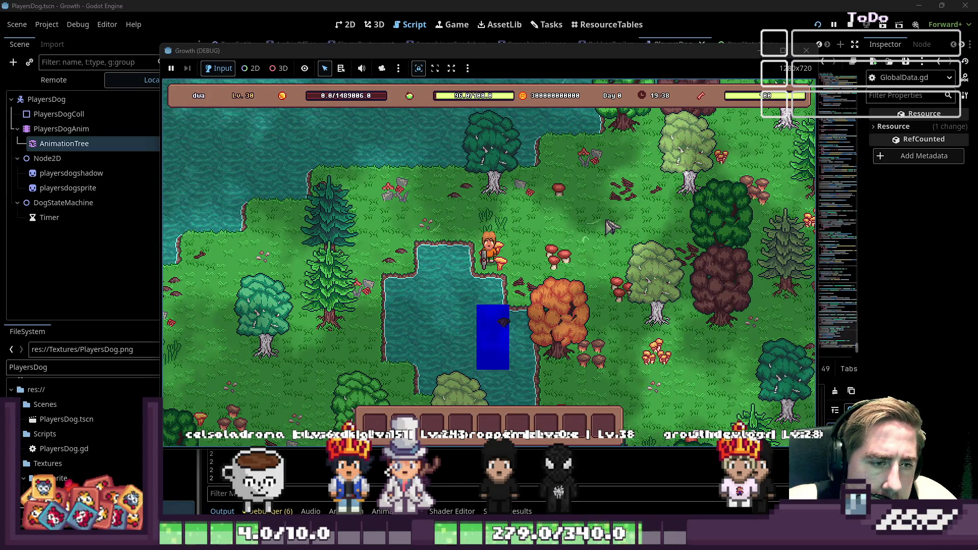
key(a)
key(w)
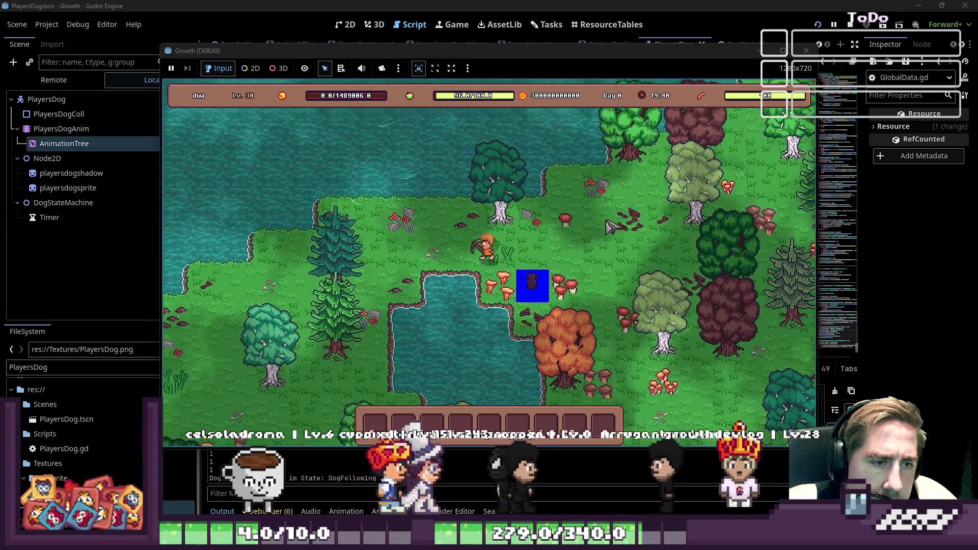
key(s)
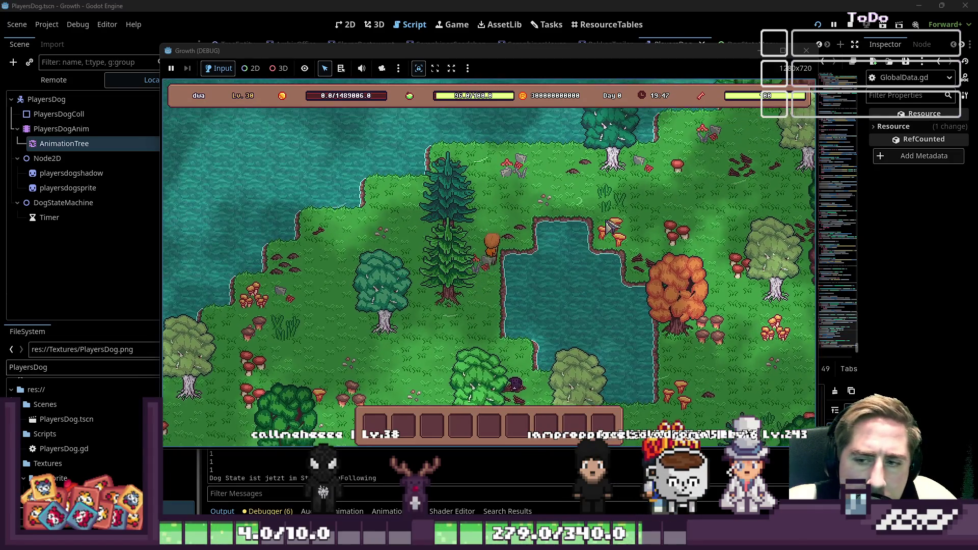
key(d)
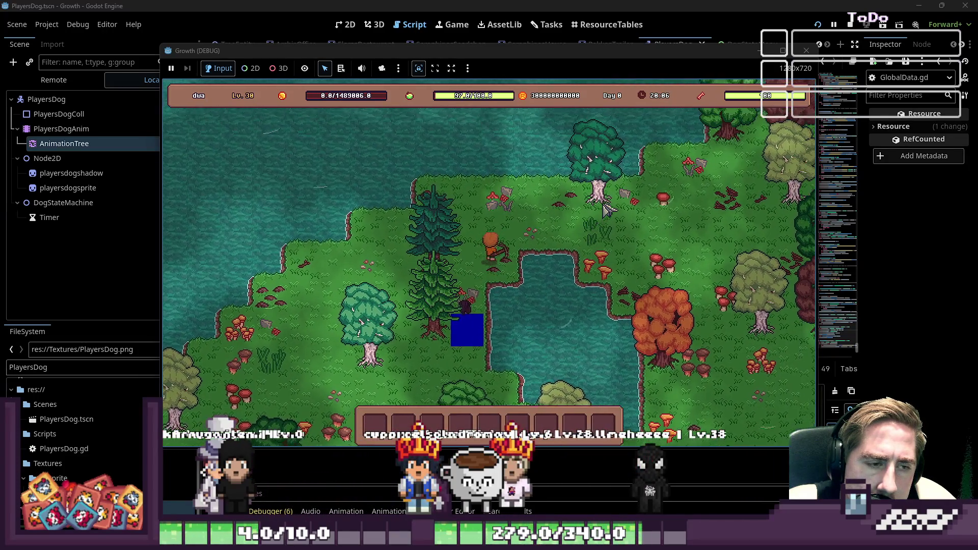
key(s+d)
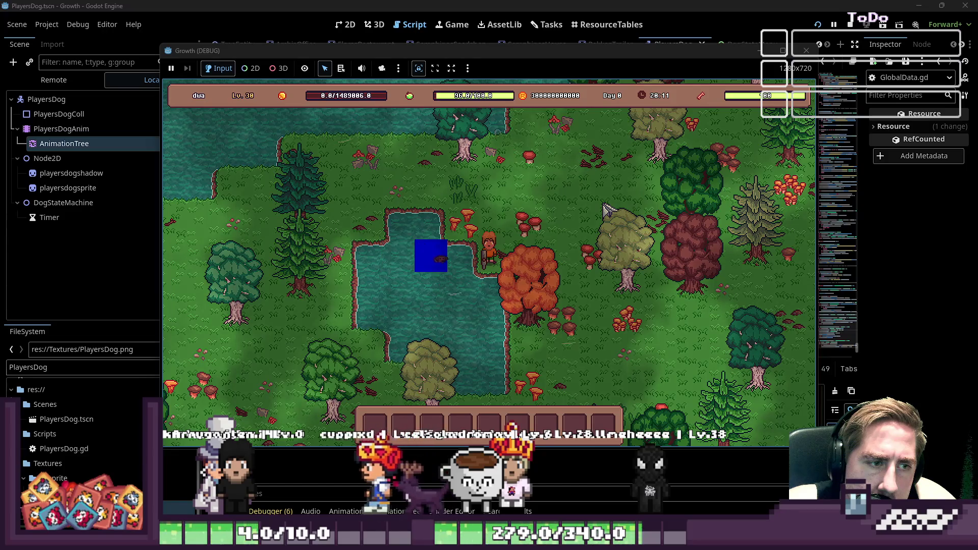
key(w+a)
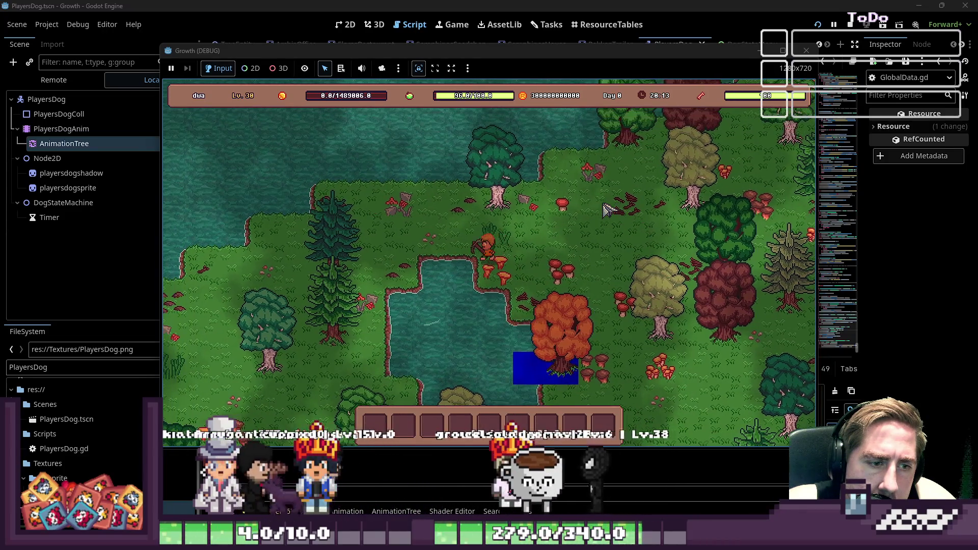
key(s+a)
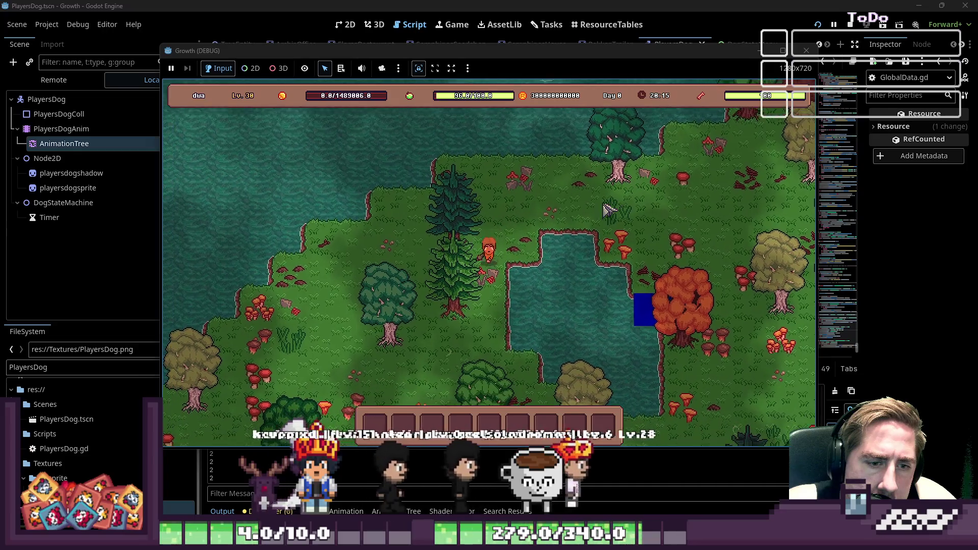
key(s+d)
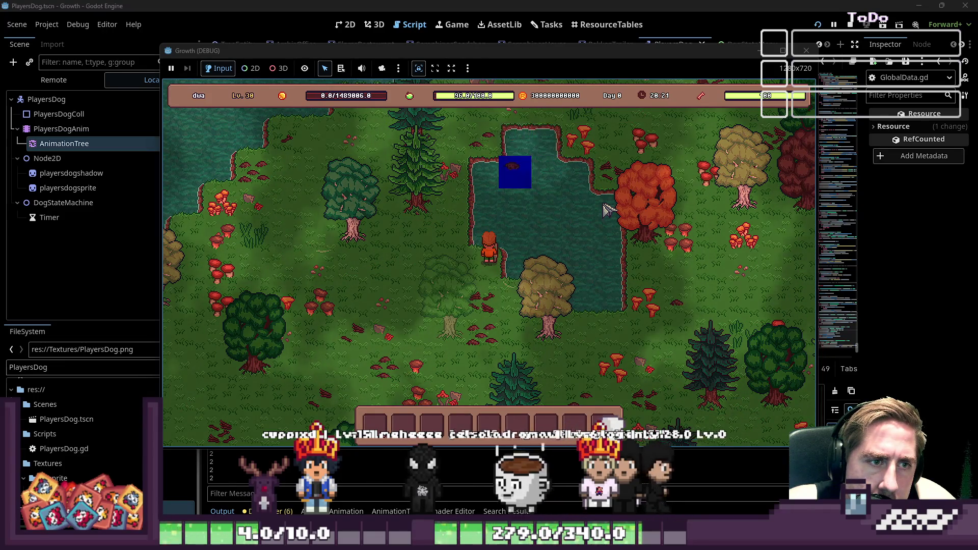
key(s)
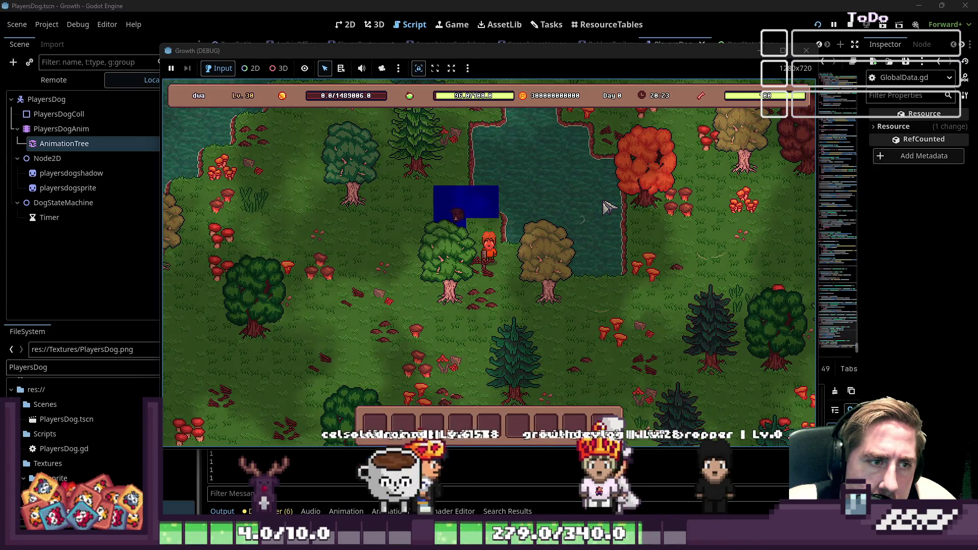
key(s)
key(s)
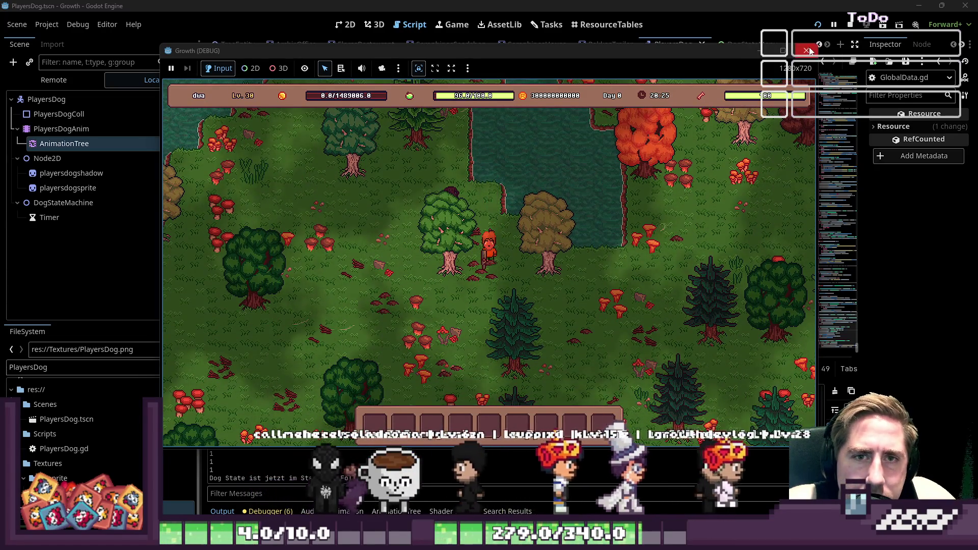
click(810, 49)
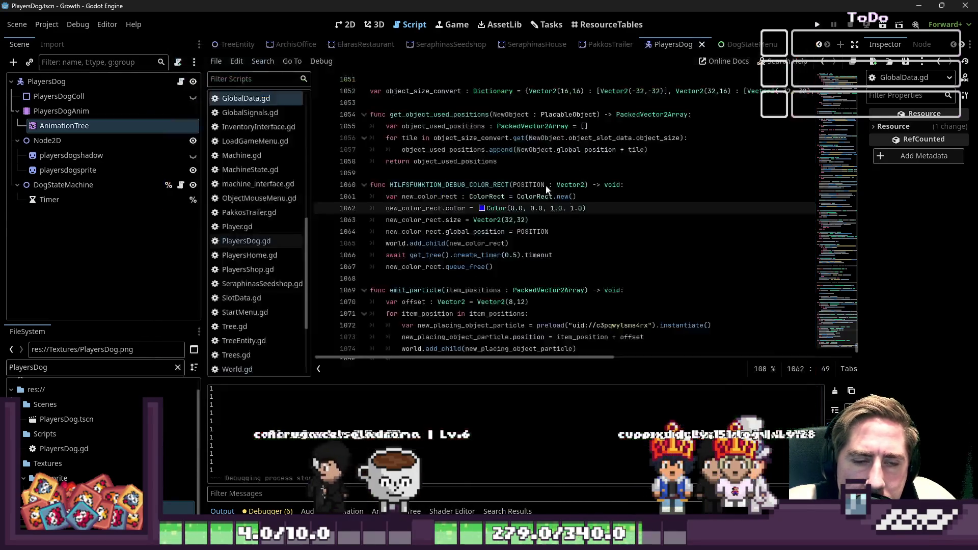
Step: Change the debug rectangle's Color alpha to 0.3 and relaunch the game
scroll(447, 251, down, 1)
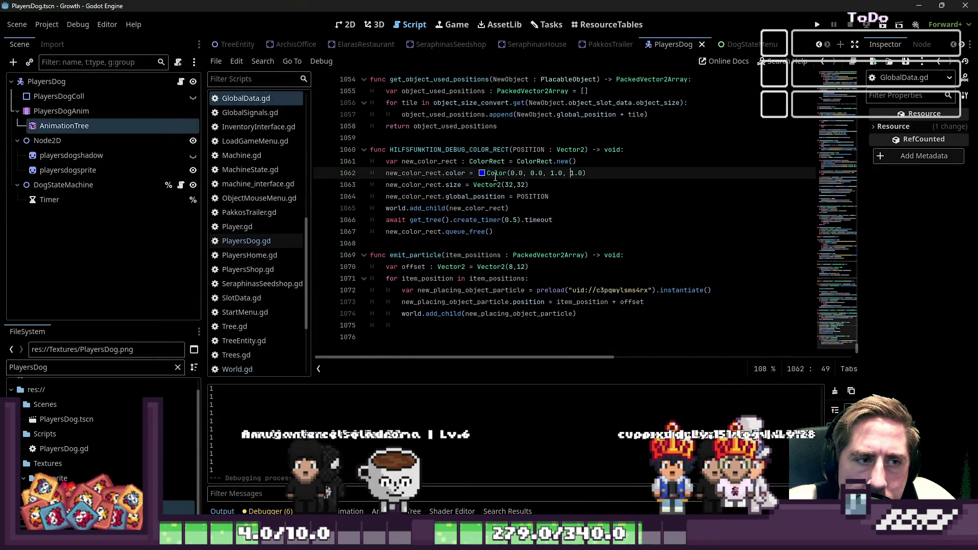
text(0)
click(582, 173)
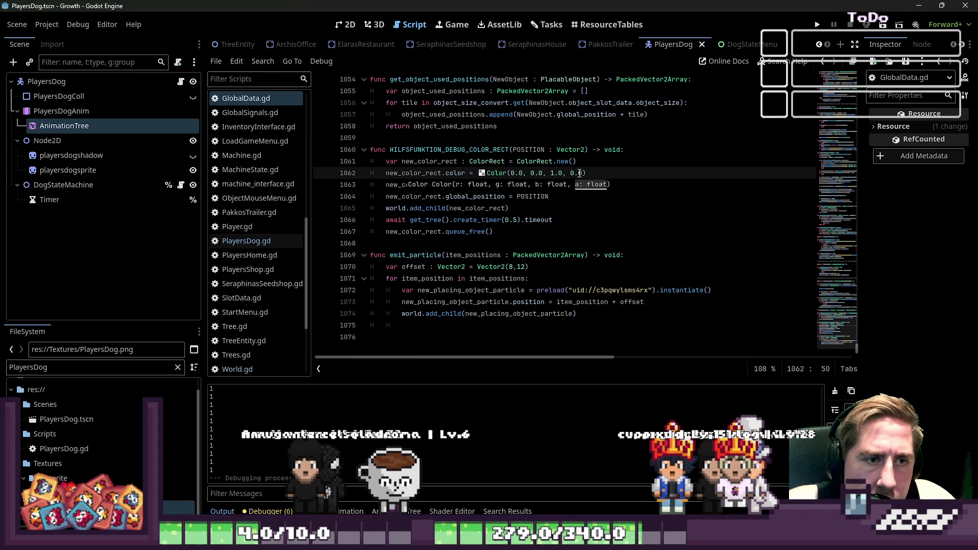
key(BackSpace)
text(6)
key(Delete)
text(3)
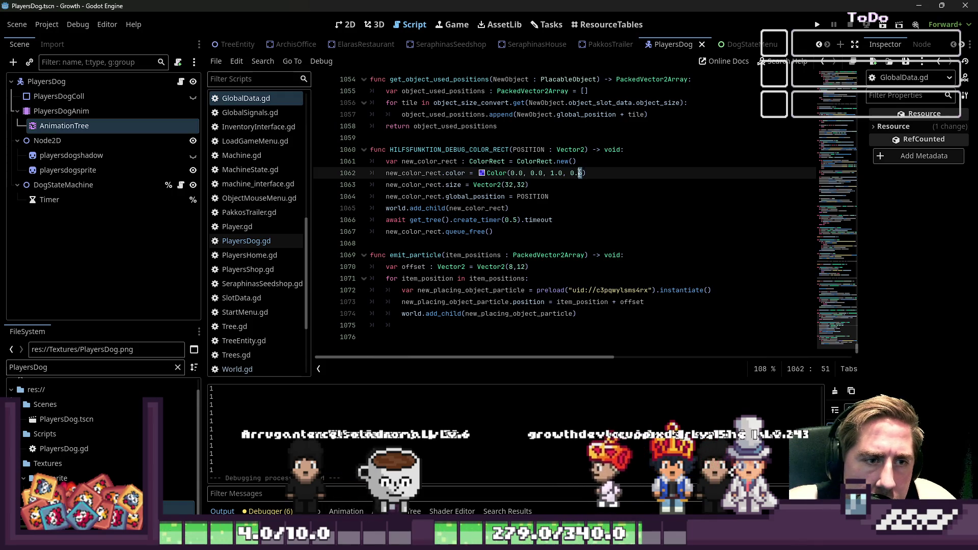
click(816, 25)
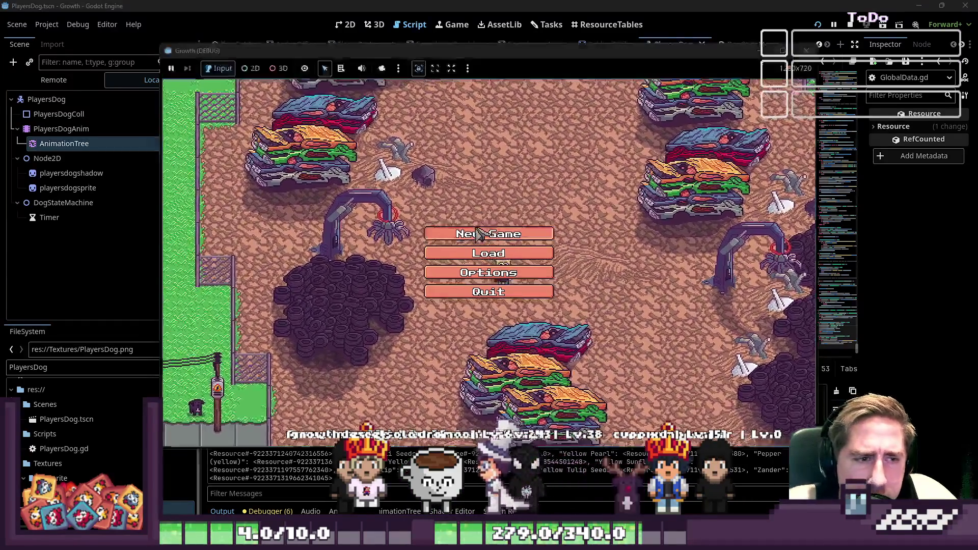
Step: Start a new game with a freshly named character
click(488, 234)
text(cxyd)
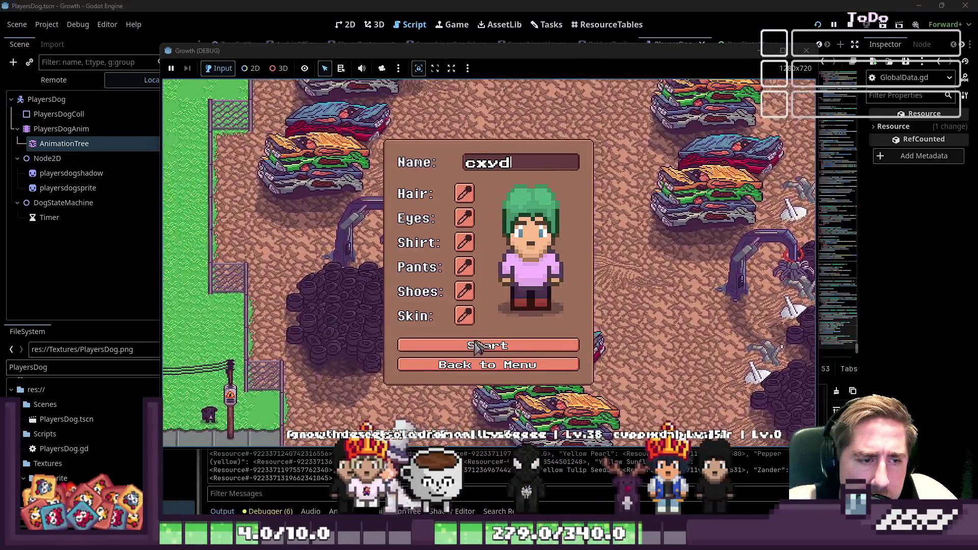
click(496, 345)
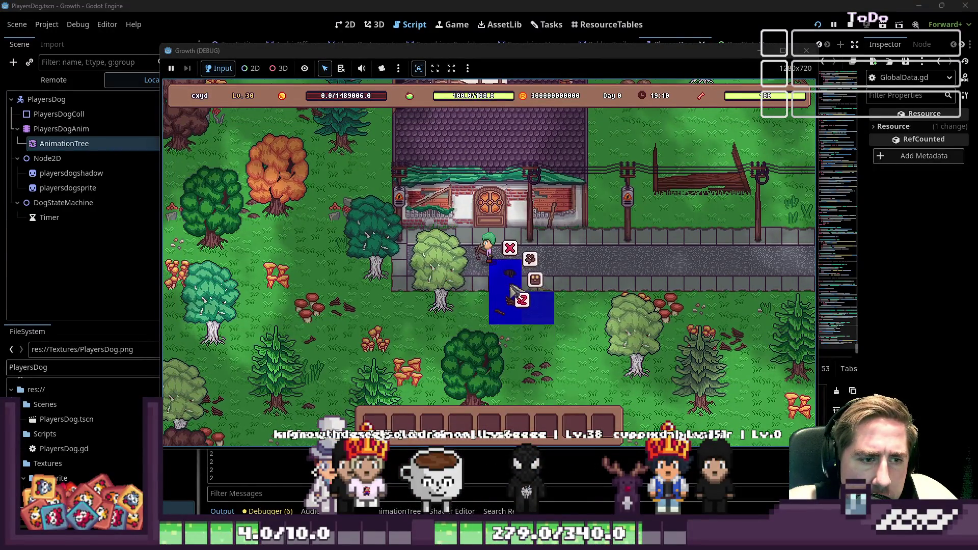
Step: Walk the character left to the lake and around it, watching the translucent tile markers
key(a)
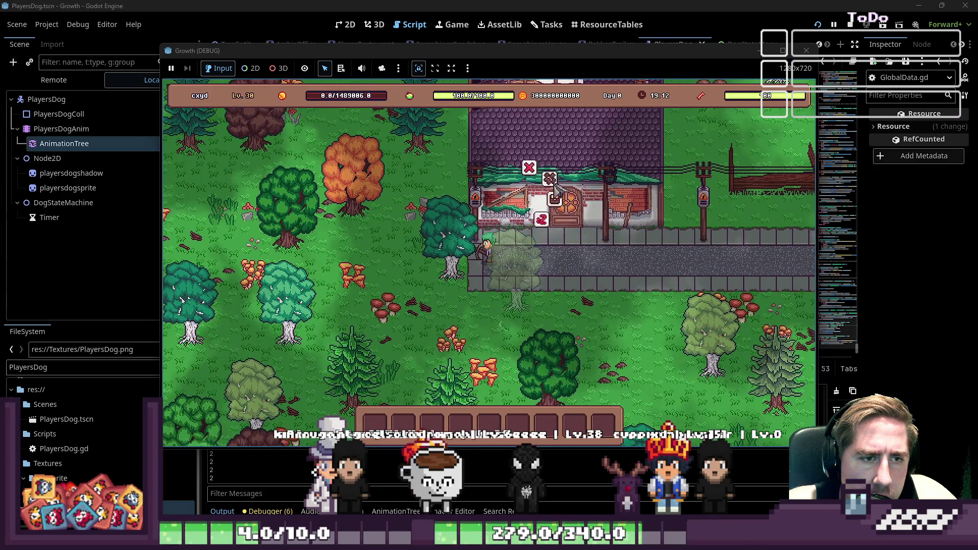
key(a)
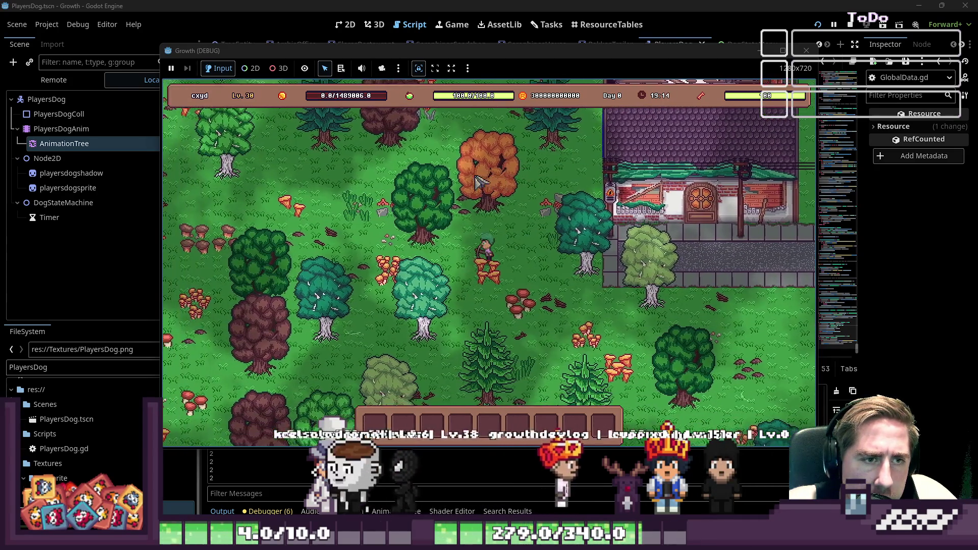
key(a)
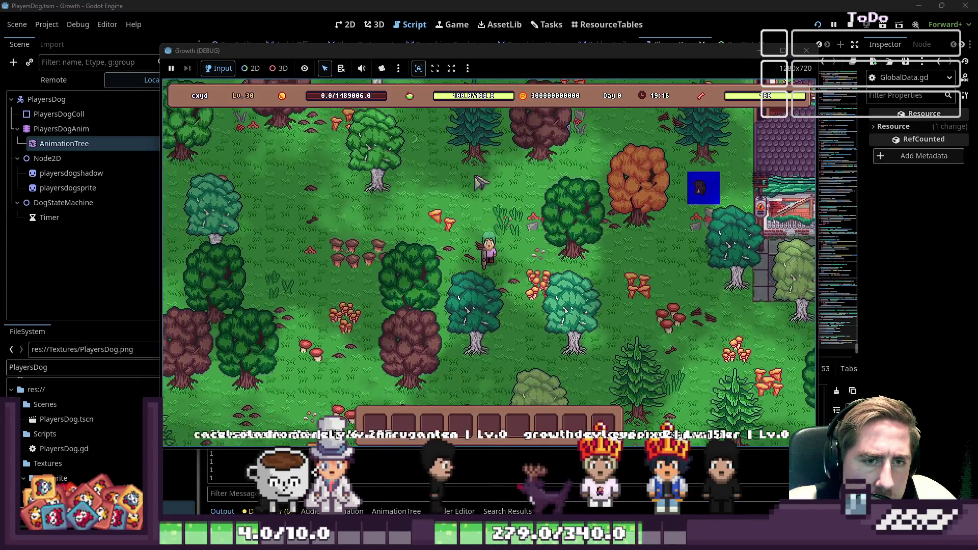
key(a)
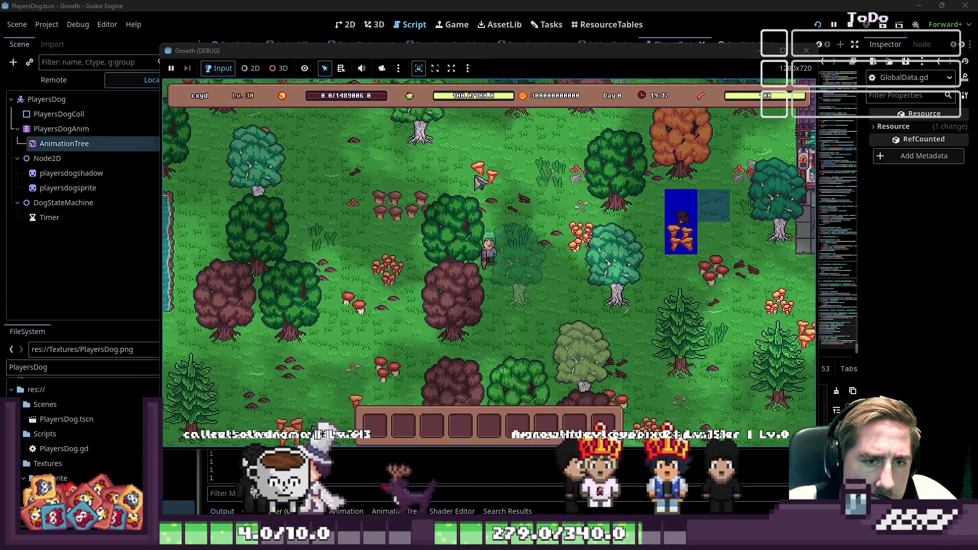
key(a)
key(s)
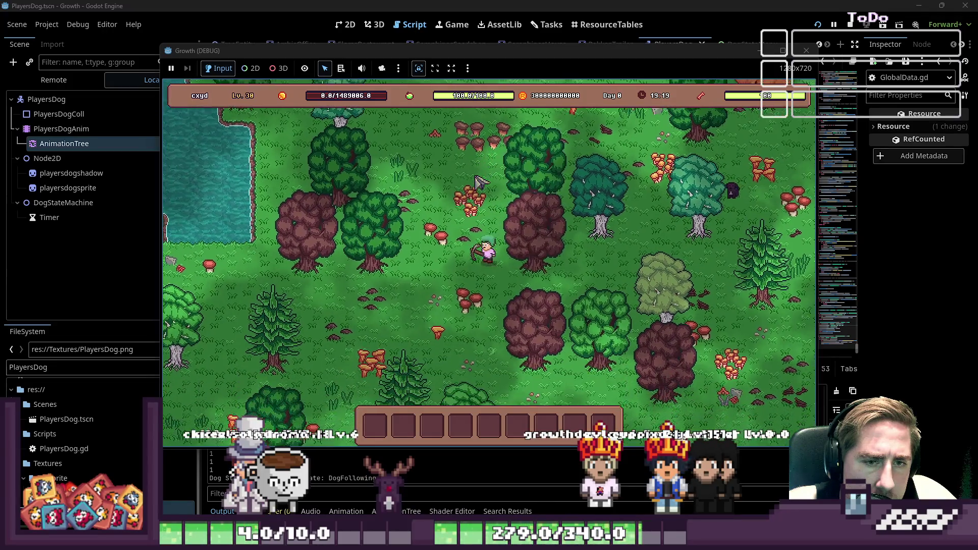
key(a)
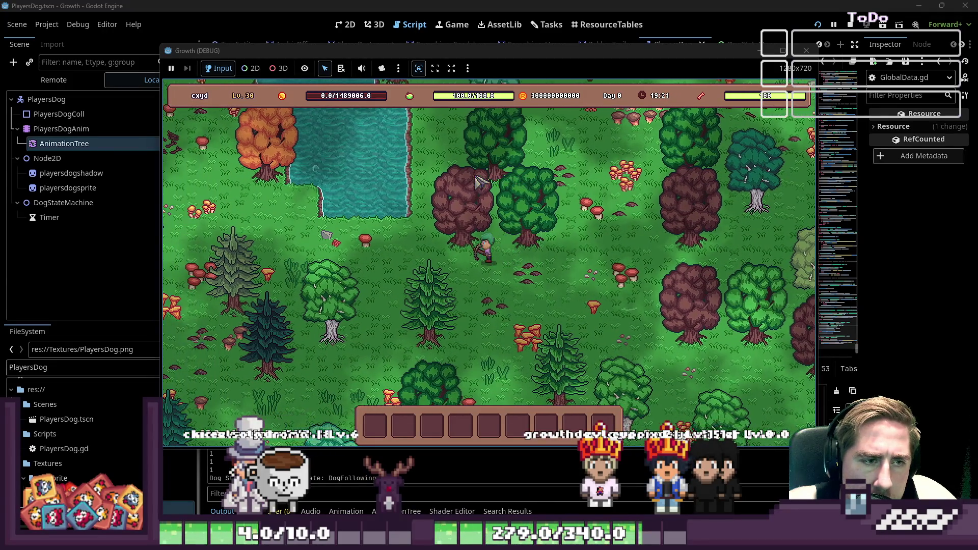
key(a)
key(w)
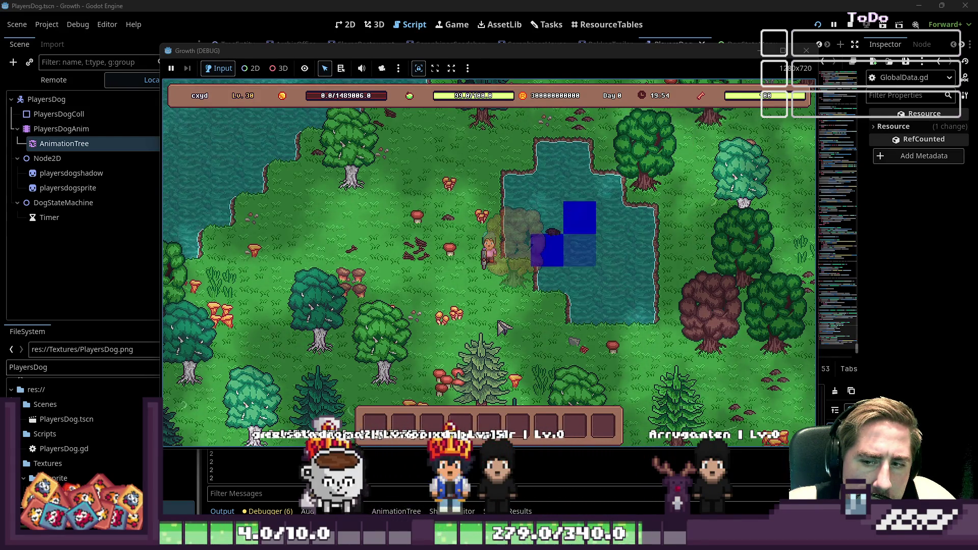
key(w)
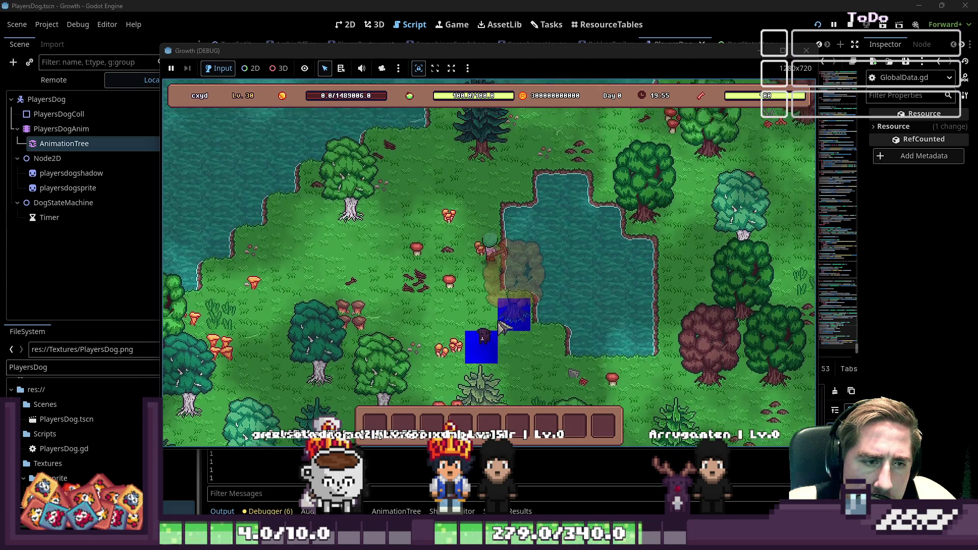
key(d)
key(s)
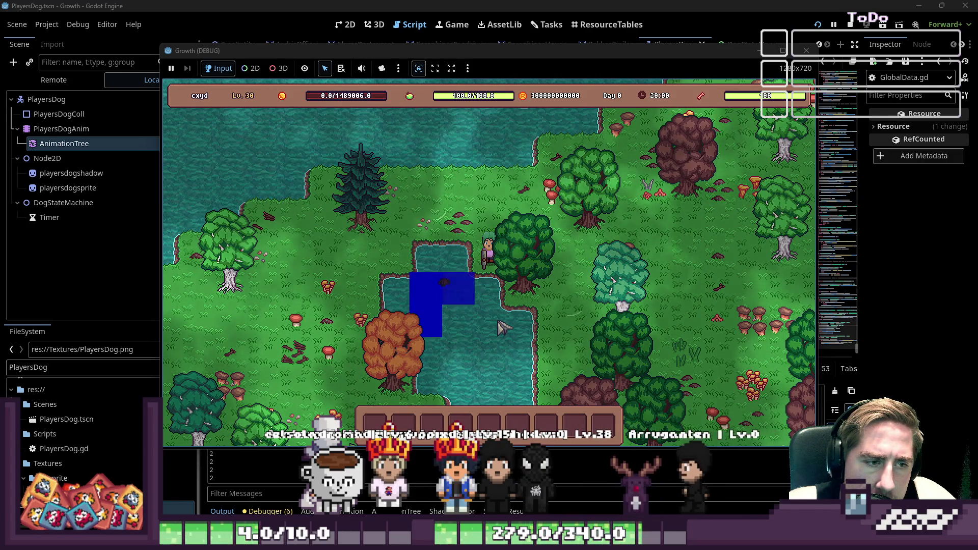
key(w)
key(a)
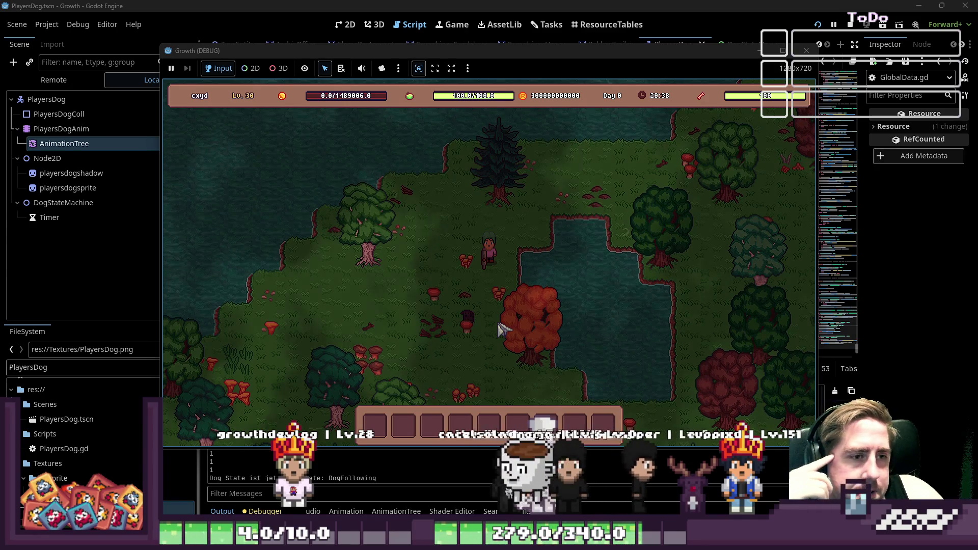
Step: Walk the character up-left, down-right and up-left again around the lake to check the tile markers
key(Up)
key(Left)
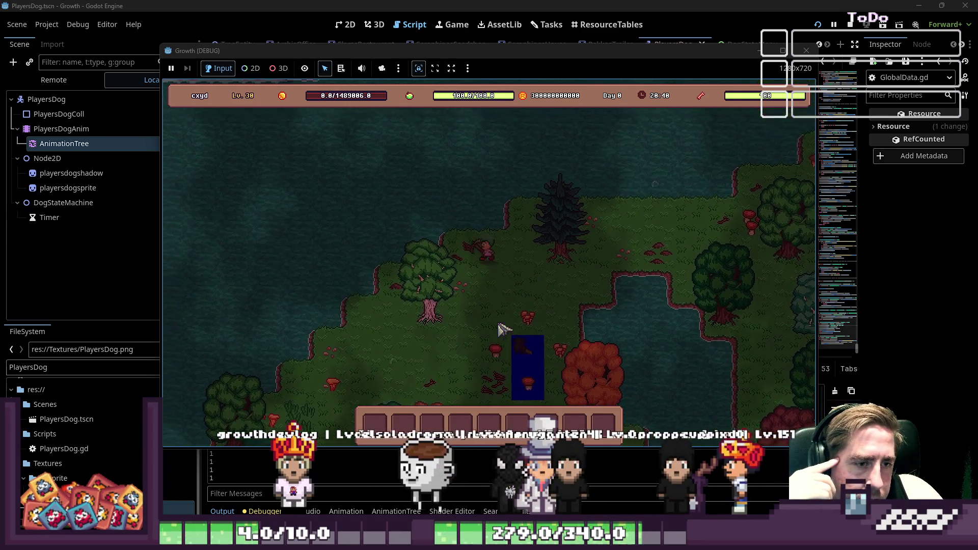
key(Up)
key(Left)
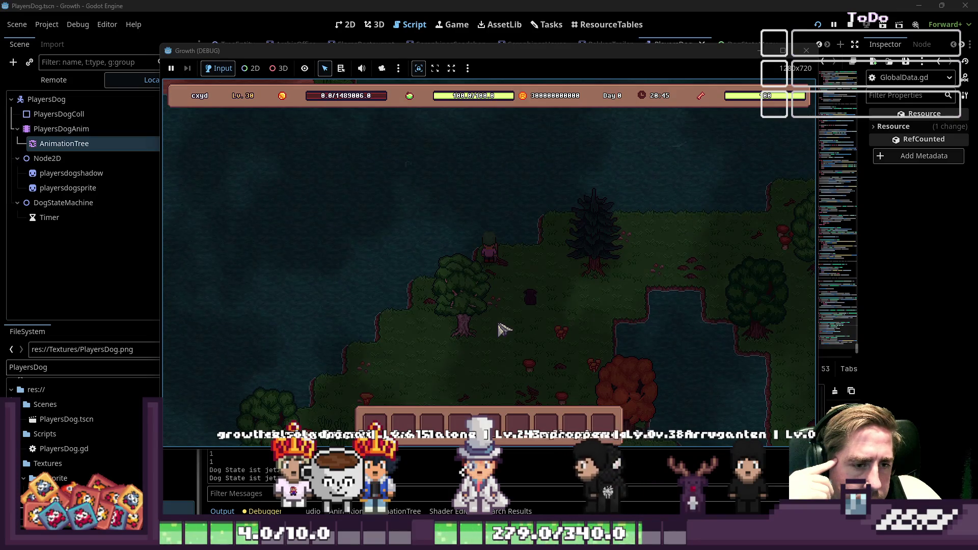
key(Down)
key(Right)
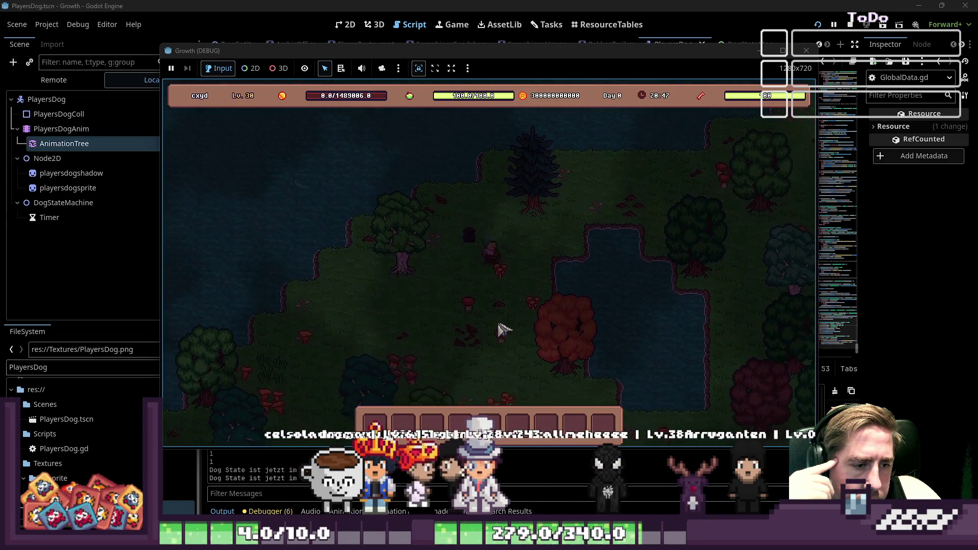
key(Down)
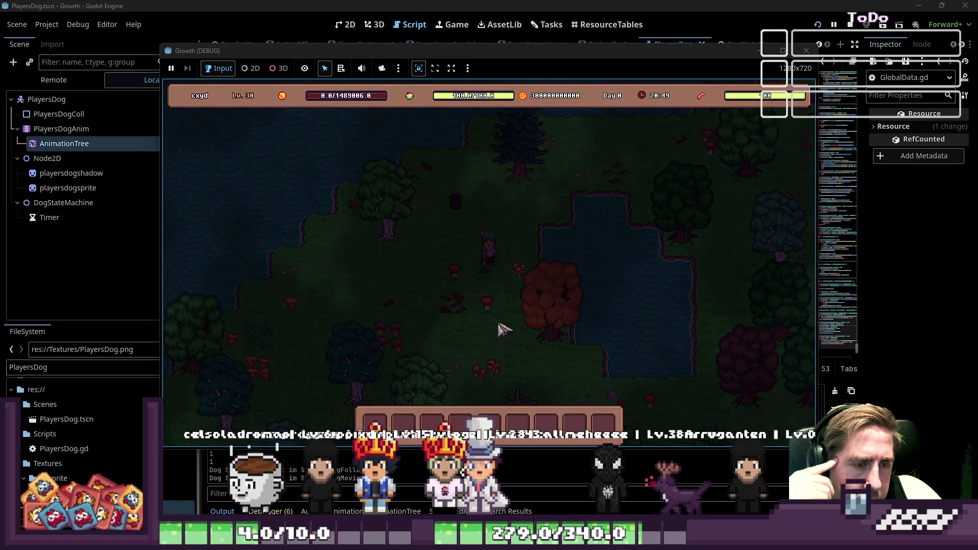
key(Up)
key(Left)
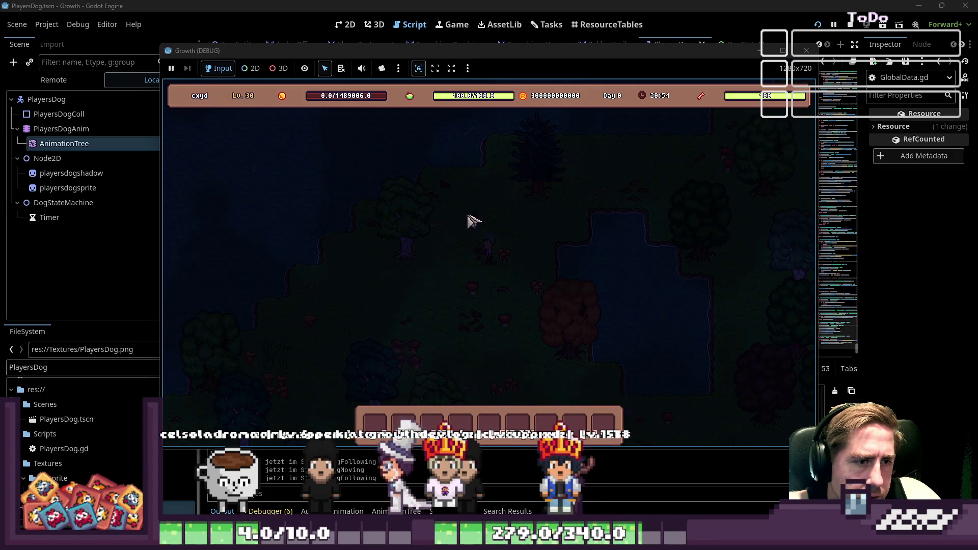
Step: Walk up-right, up and down-right past the lake, then stop the running game
key(Up)
key(Right)
key(Up)
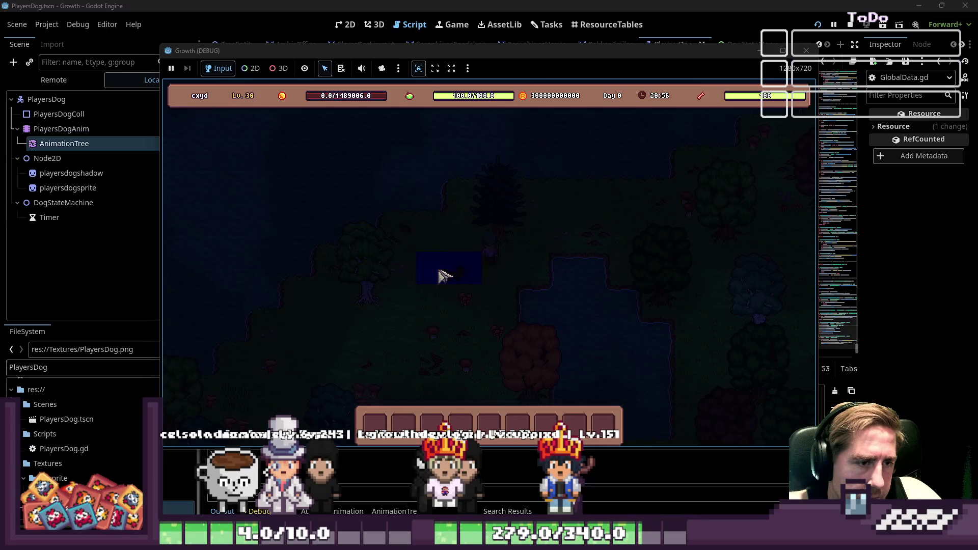
key(Down)
key(Right)
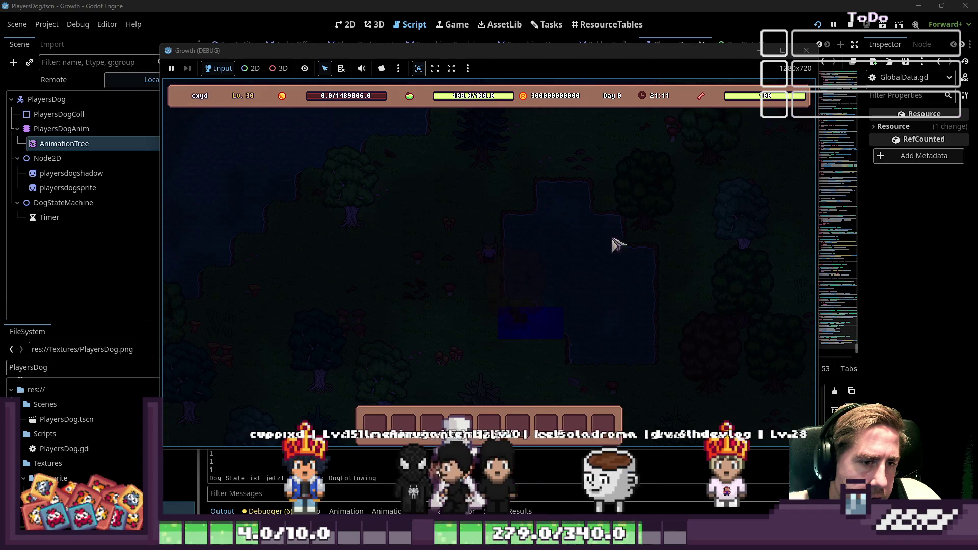
key(F8)
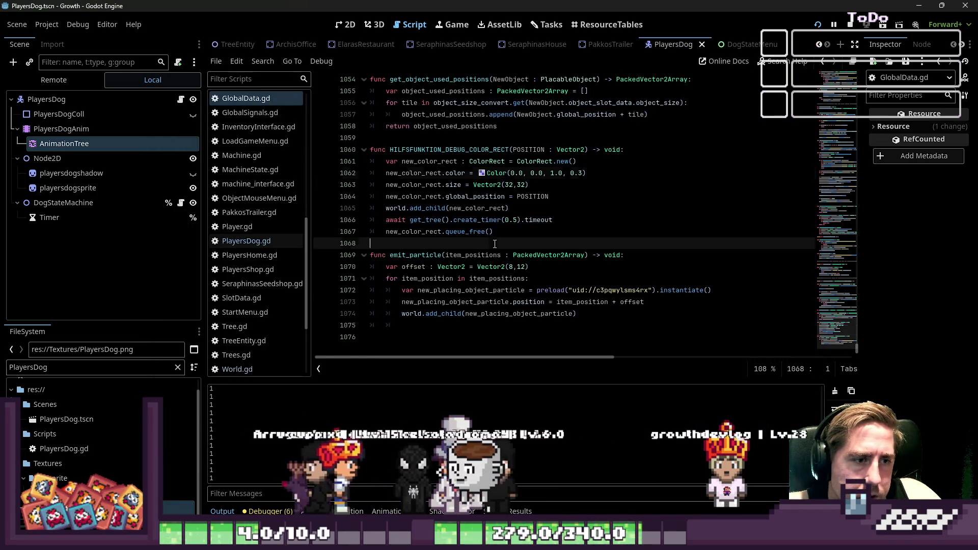
Step: Comment out the HILFSFUNKTION_DEBUG_COLOR_RECT call on line 85 of PlayersDog.gd and rerun the project
click(442, 243)
scroll(442, 243, up, 3)
double_click(442, 251)
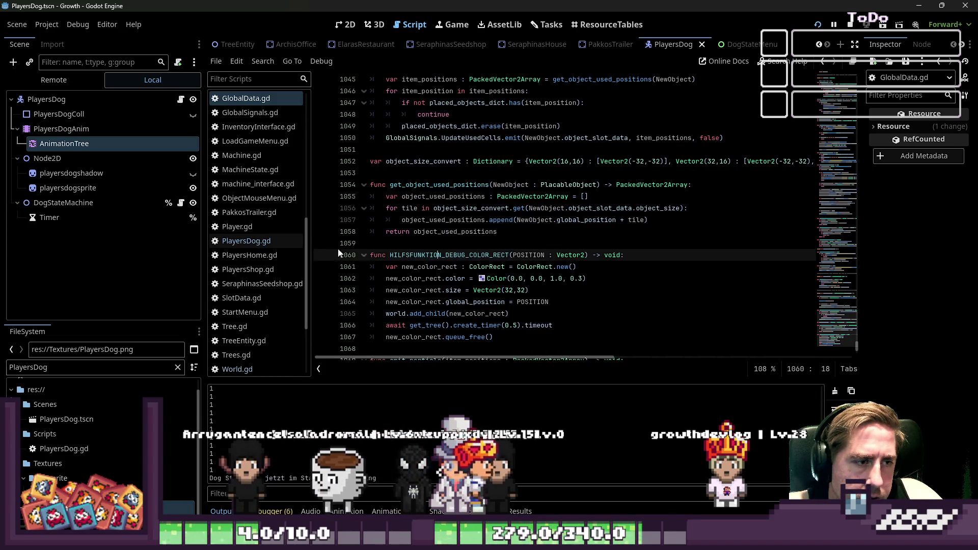
key(alt+Left)
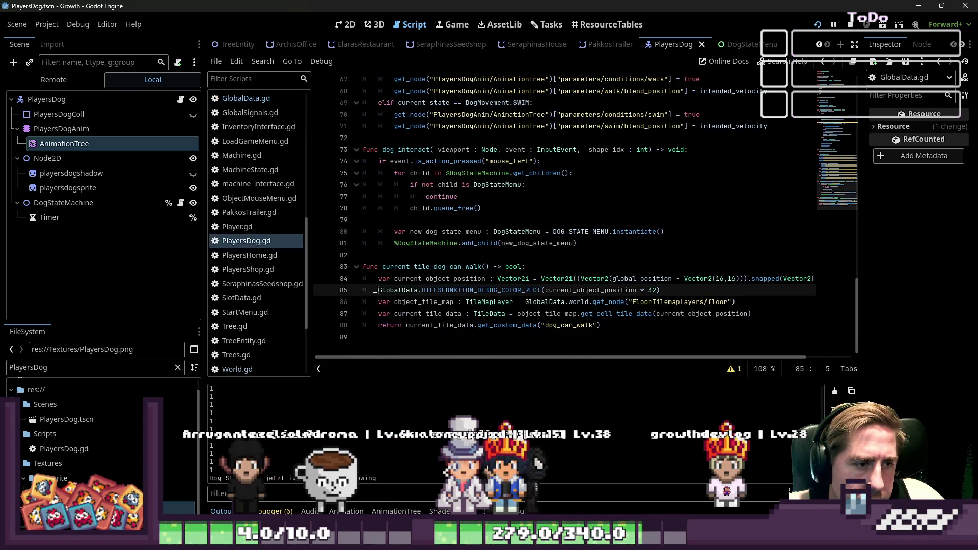
text(#)
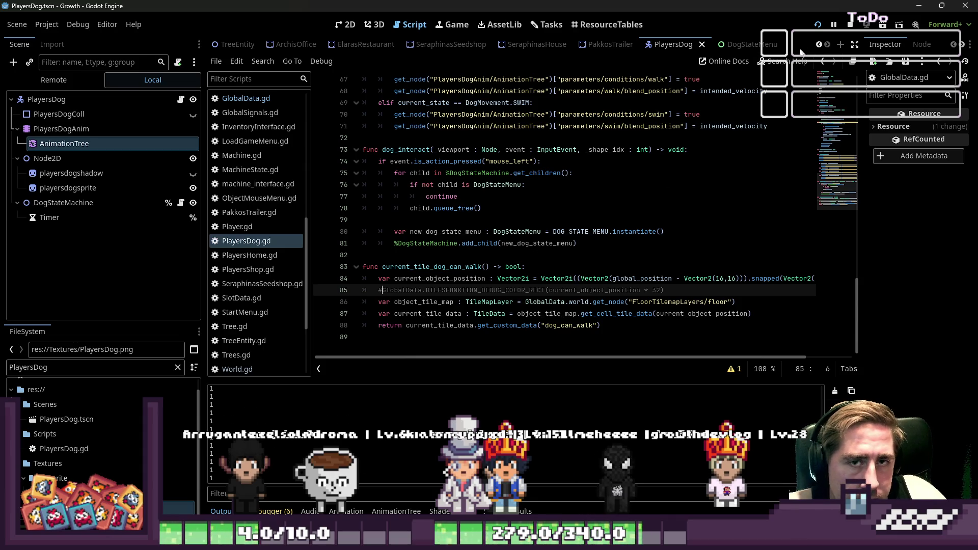
key(F5)
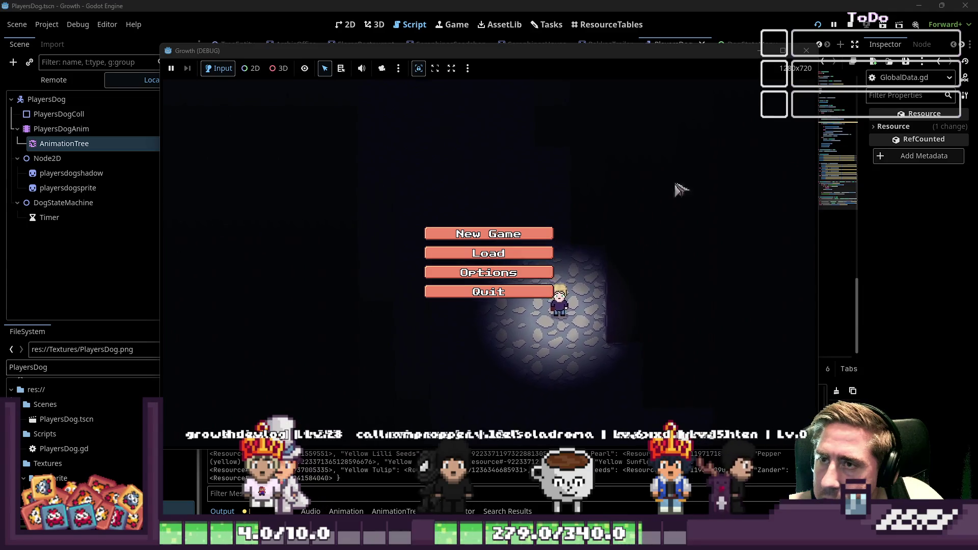
Step: Start a new game with a character named 'q'
click(463, 234)
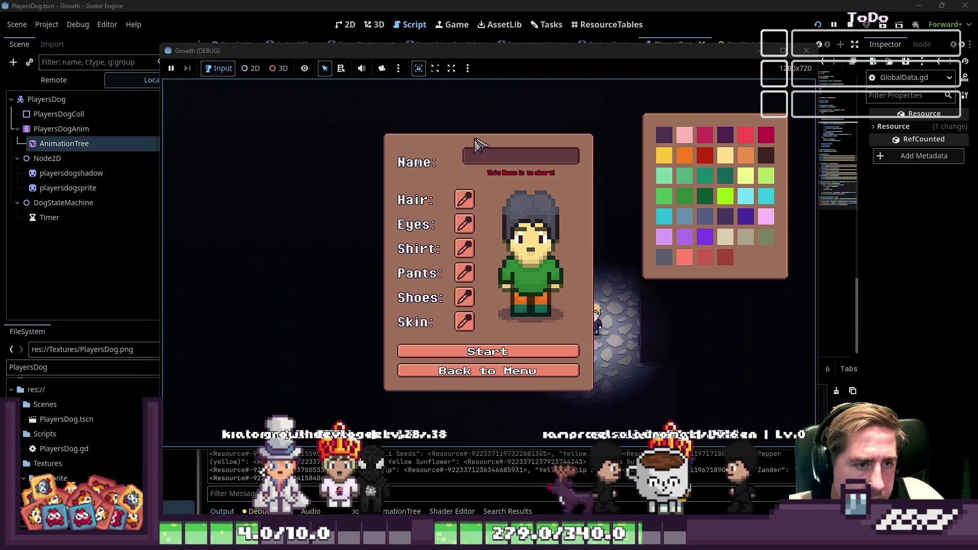
text(q)
click(466, 351)
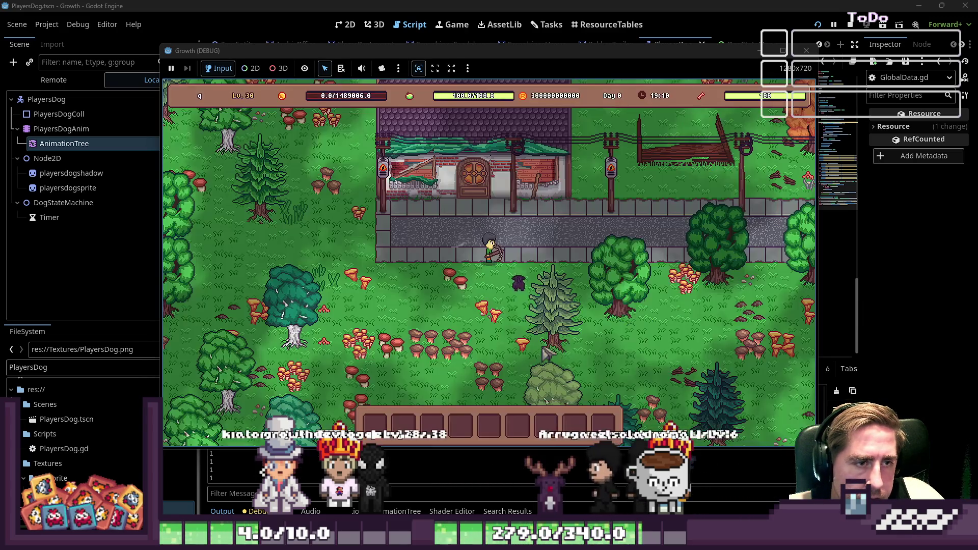
Step: Walk the player down-left through the forest, then up-left toward the lake and down
key(a)
key(s)
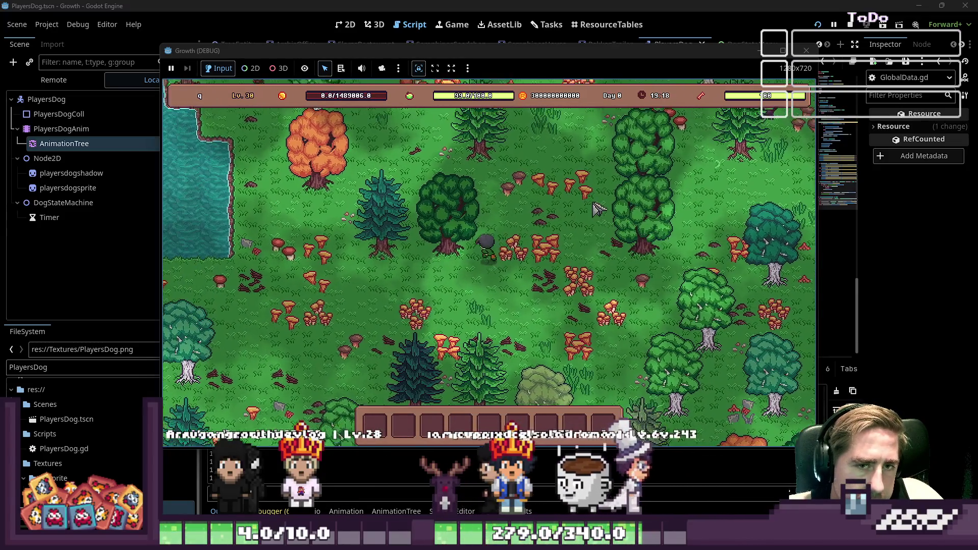
key(a)
key(w)
key(a)
key(w)
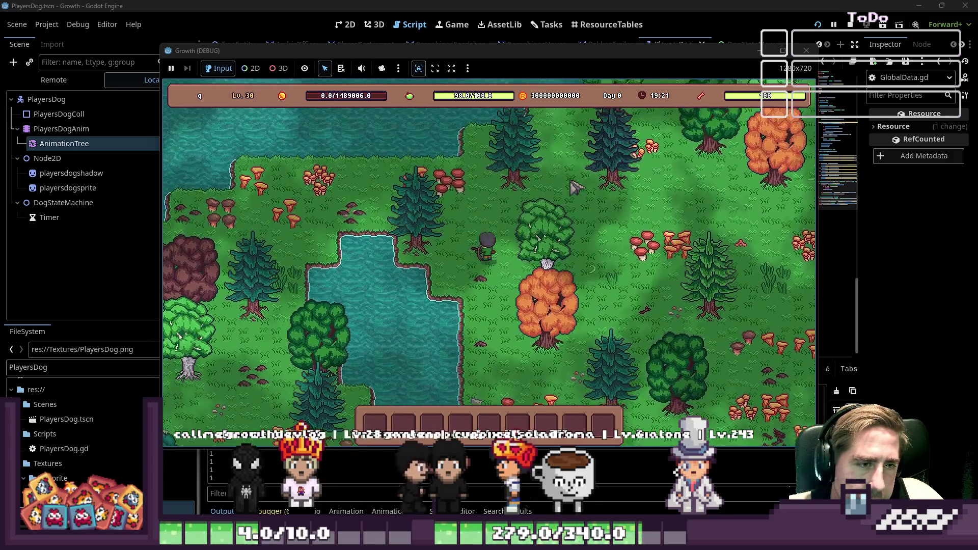
key(a)
key(w)
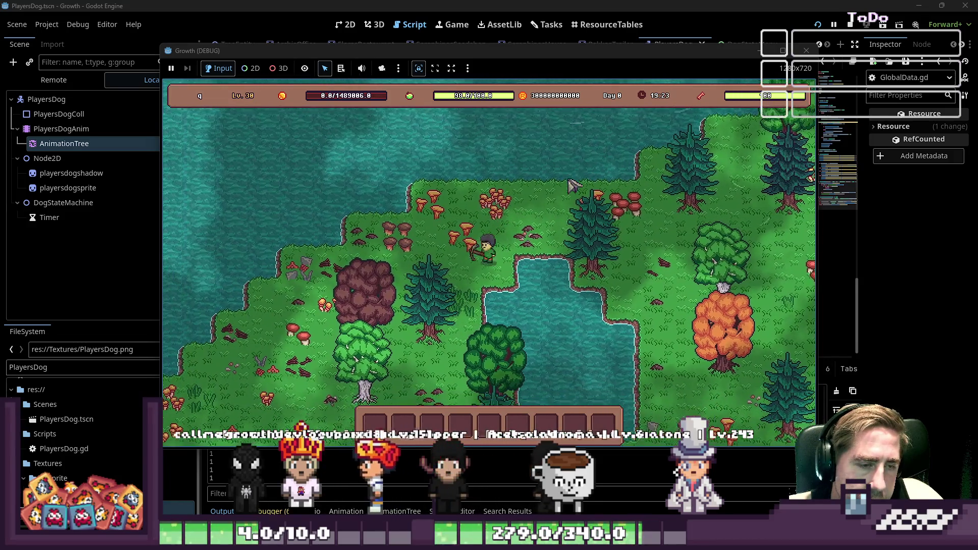
key(s)
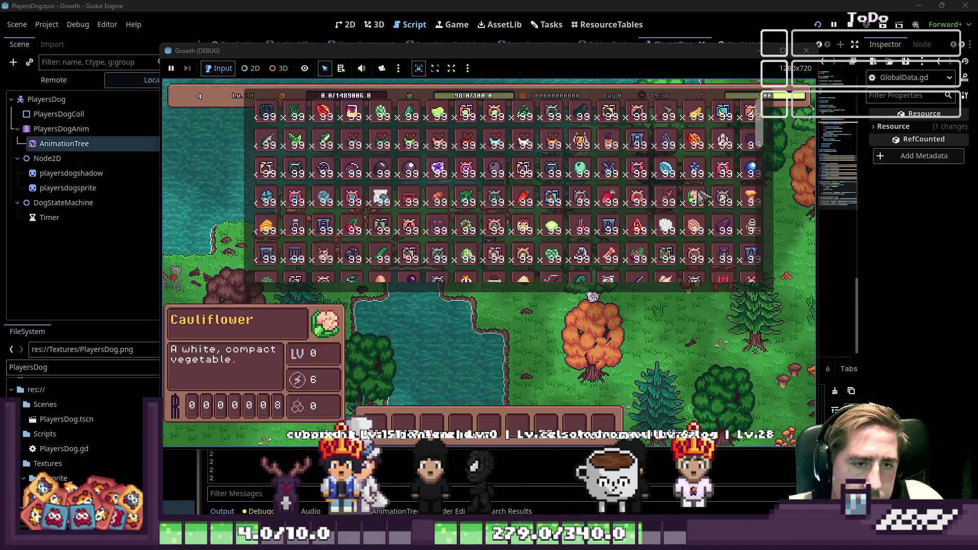
Step: Scroll up the inventory grid
scroll(662, 163, up, 3)
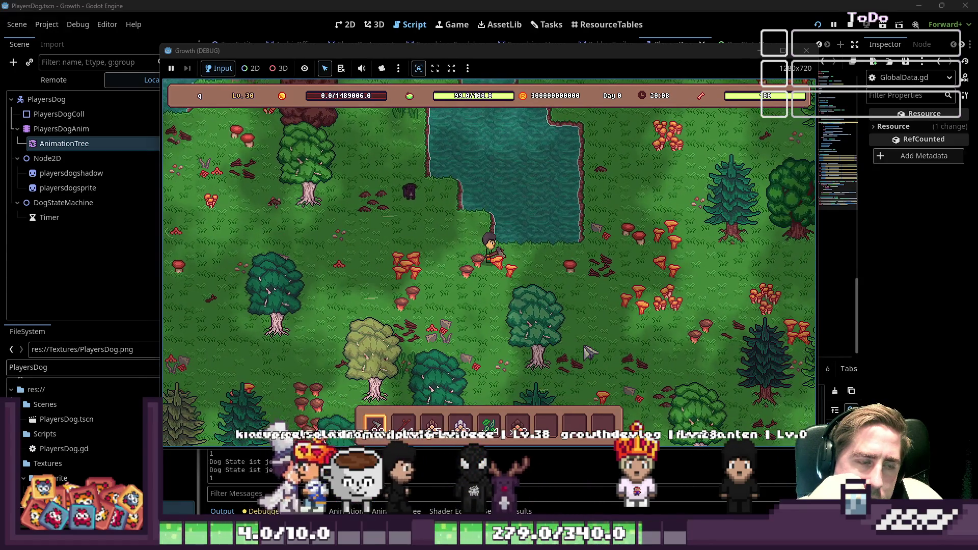
Step: Walk north, north-west and south-east near the pond, then step right and turn the player beside it
key(w)
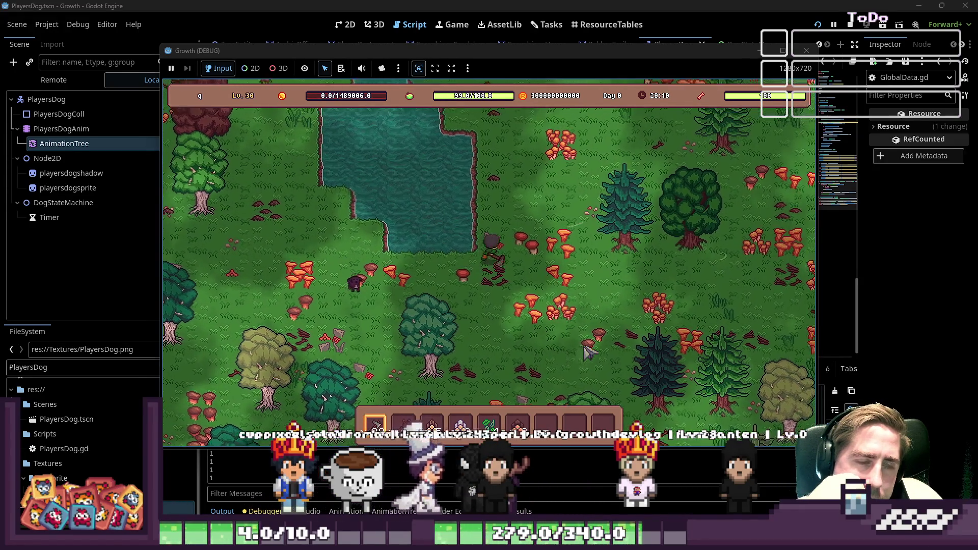
key(a)
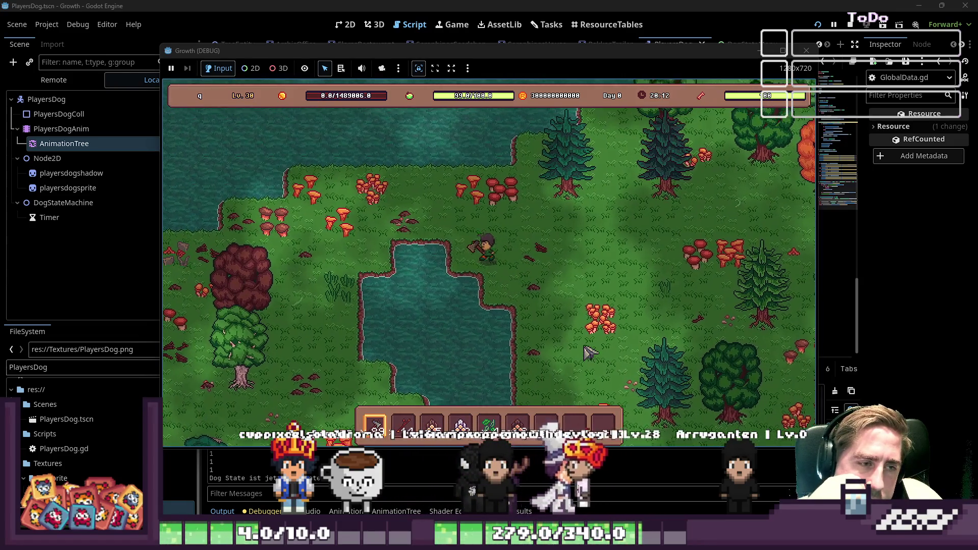
key(s)
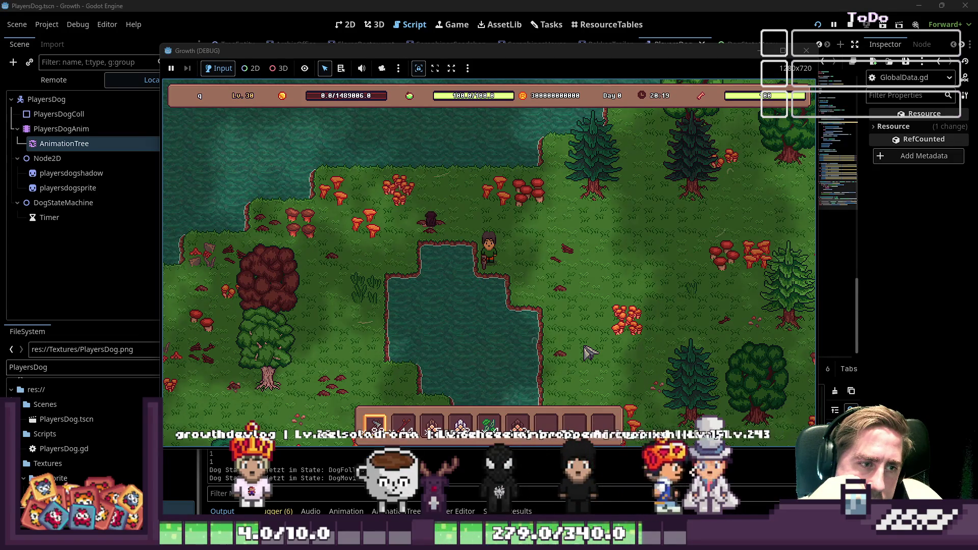
key(s)
key(d)
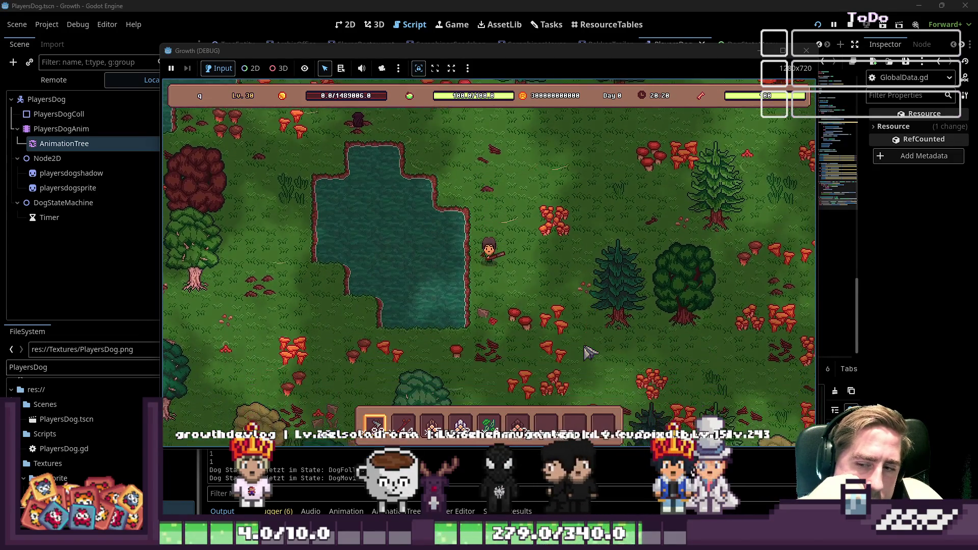
key(s)
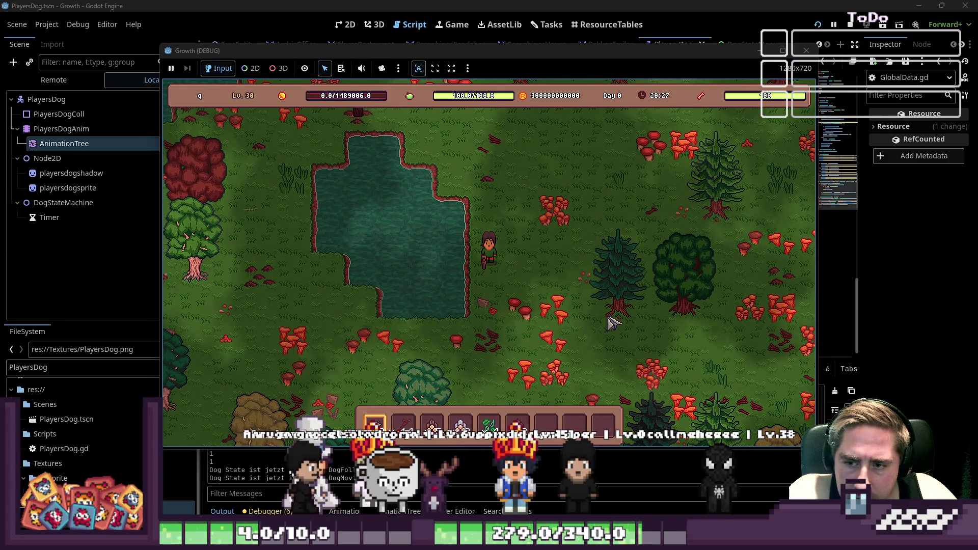
key(w+d)
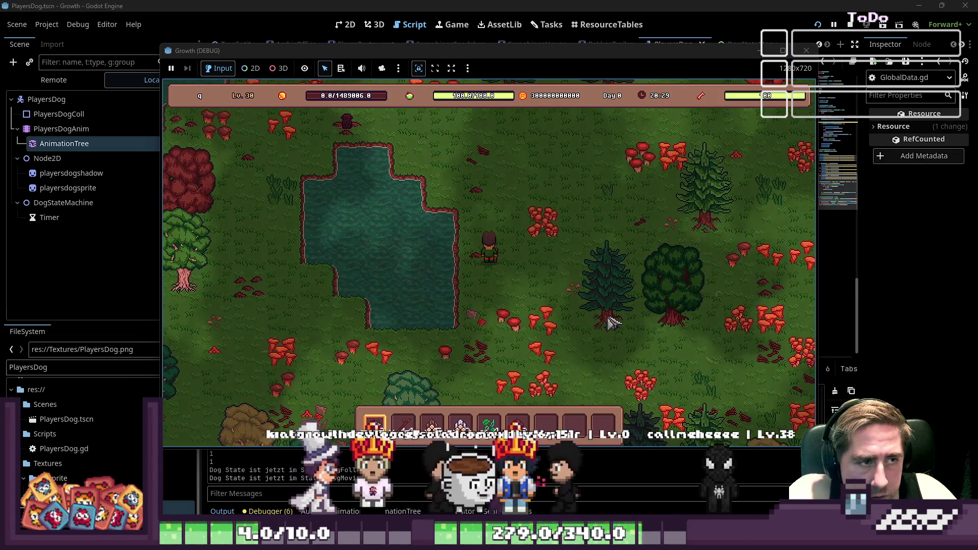
key(d)
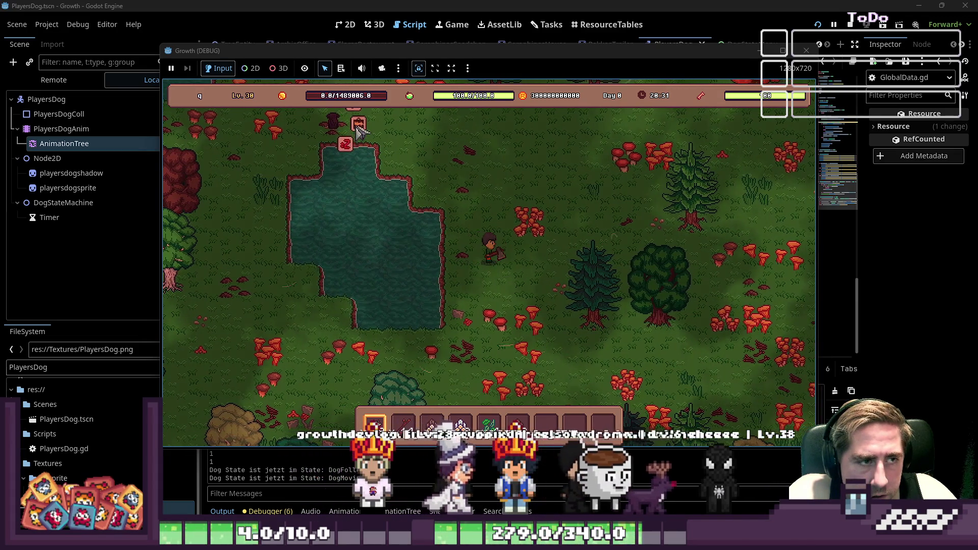
key(w+d)
key(s+a)
key(w)
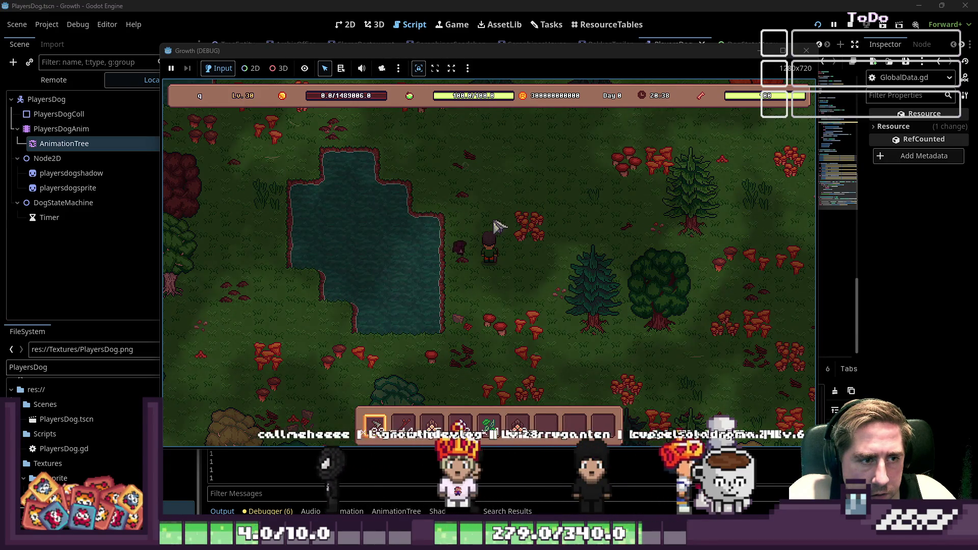
Step: Walk up-left along the pond, then down-left and down-right along its shore
key(w)
key(a)
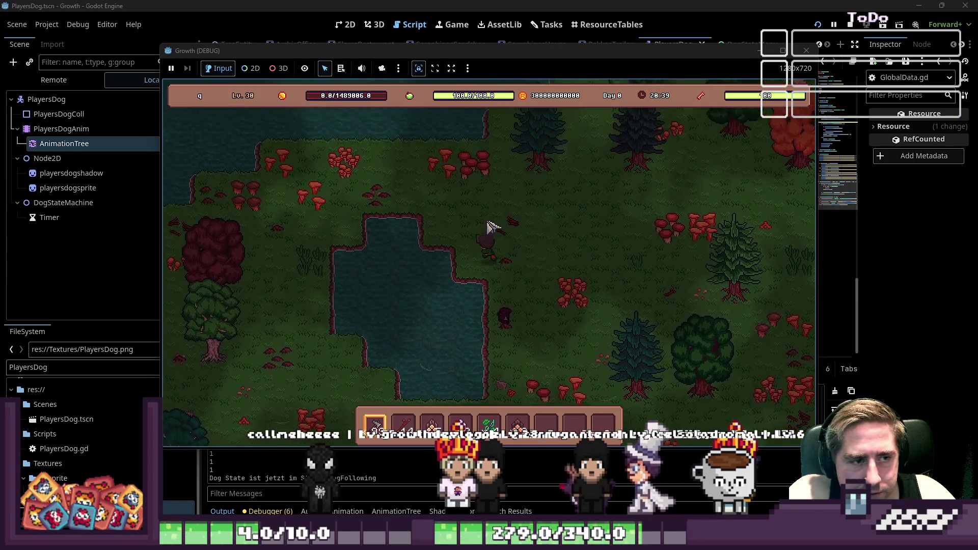
key(a)
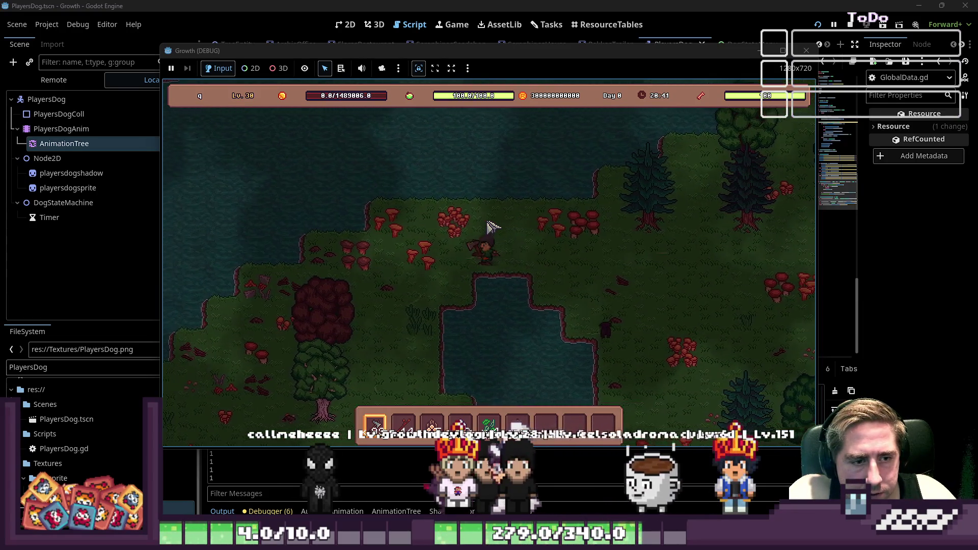
key(s)
key(s)
key(a)
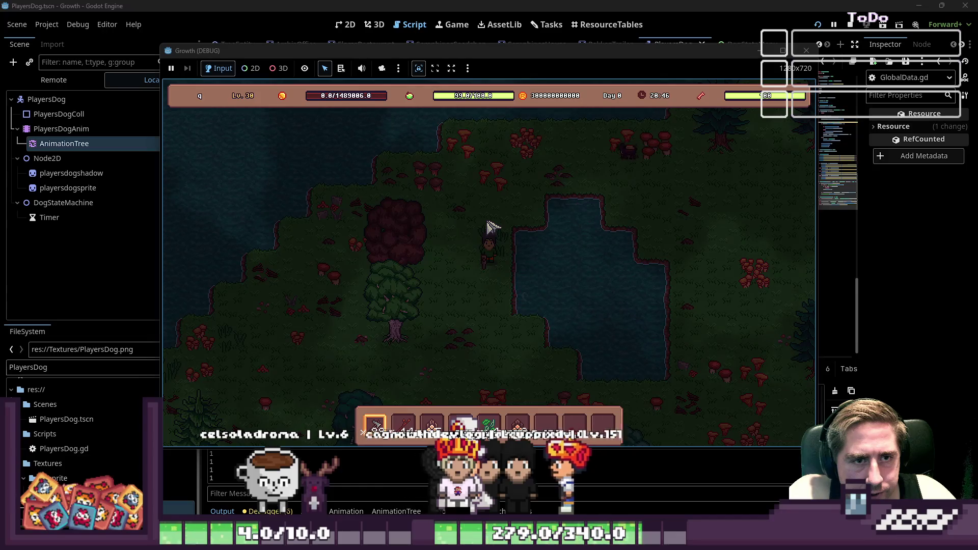
key(s)
key(a)
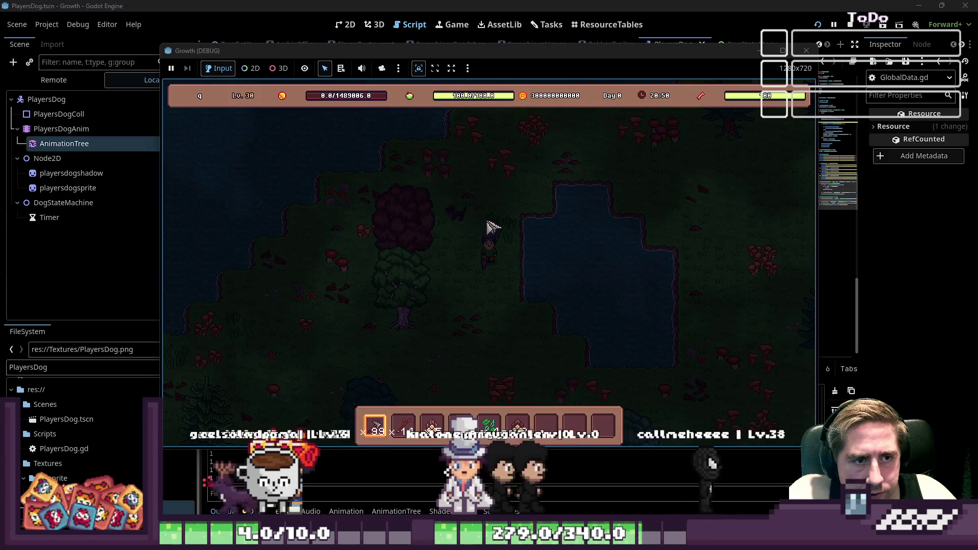
key(s)
key(d)
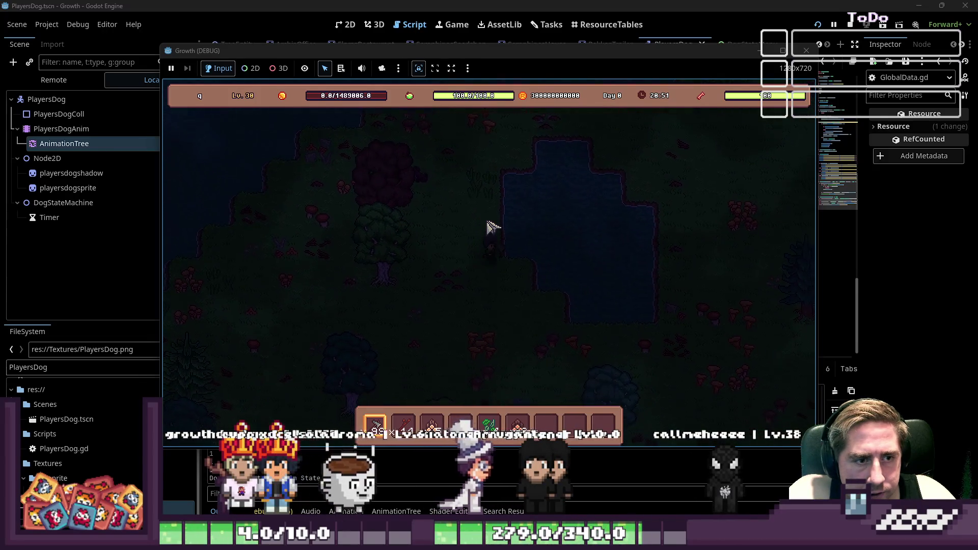
key(w)
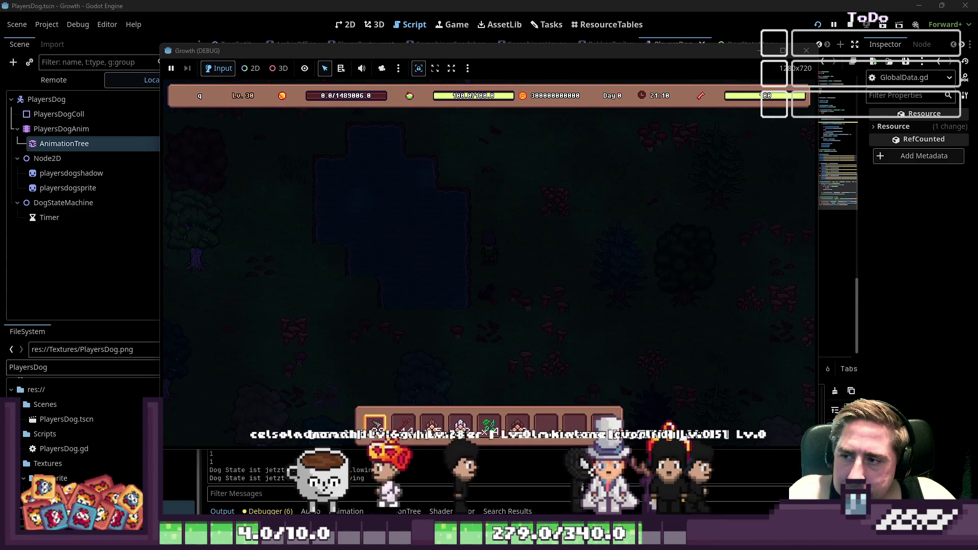
Step: Walk north and left past the pond, then zigzag up-left, down-right and down-left along its edge
key(w)
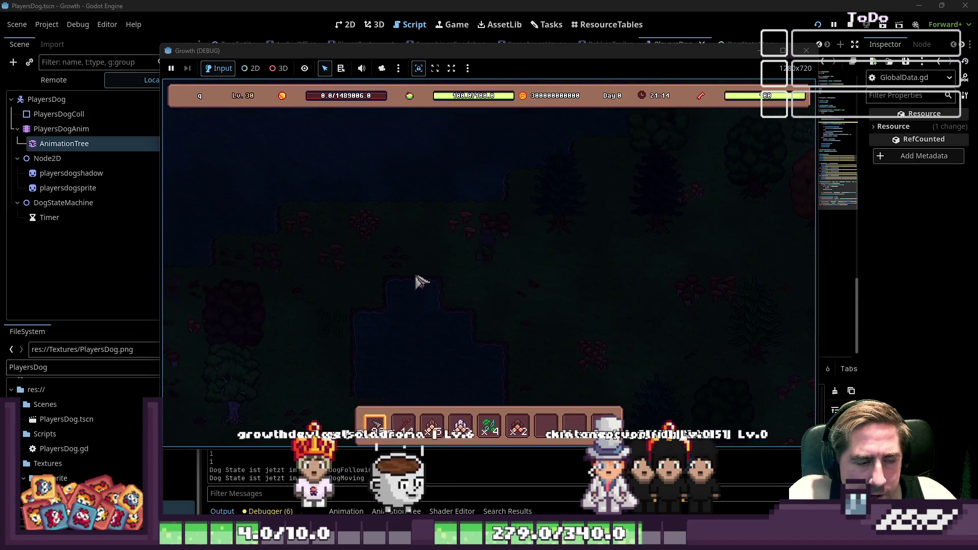
key(a)
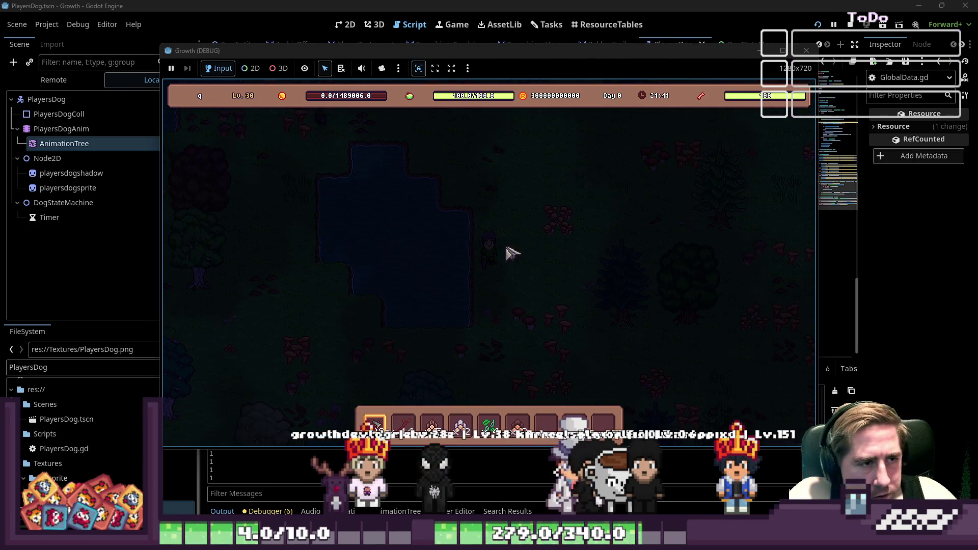
key(s)
key(a)
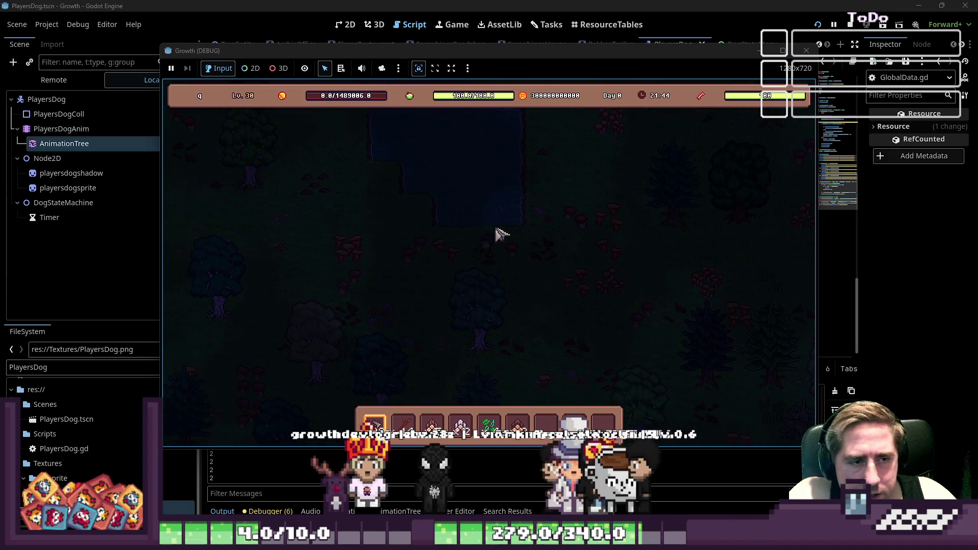
key(w)
key(a)
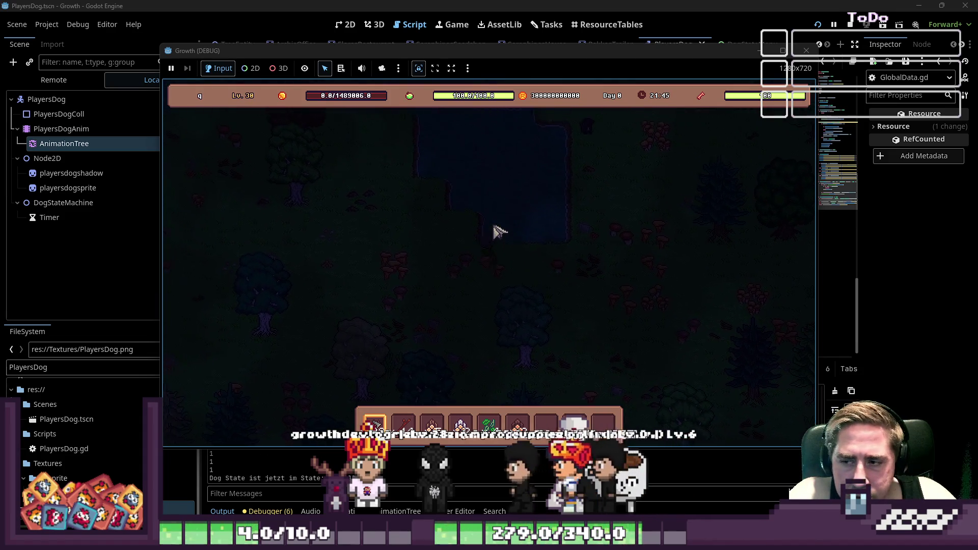
key(w)
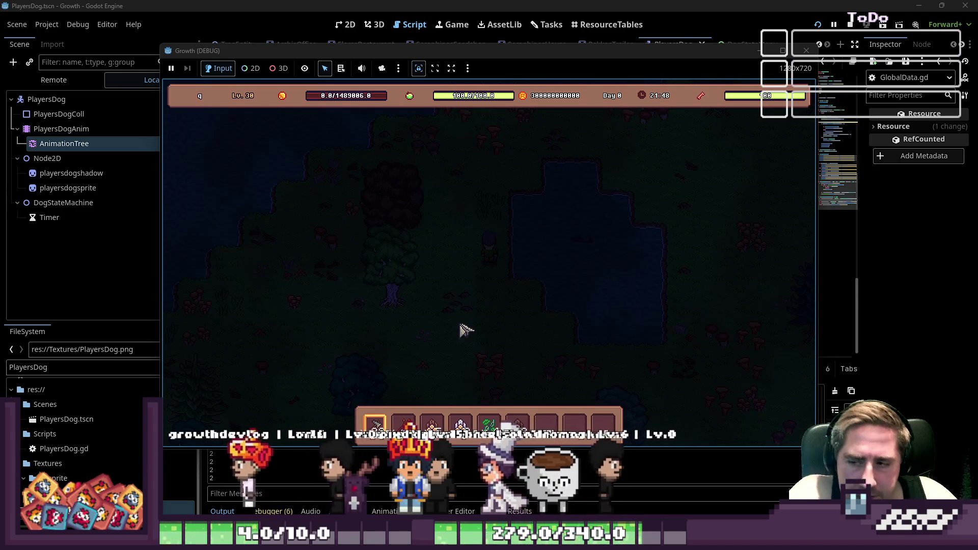
key(w)
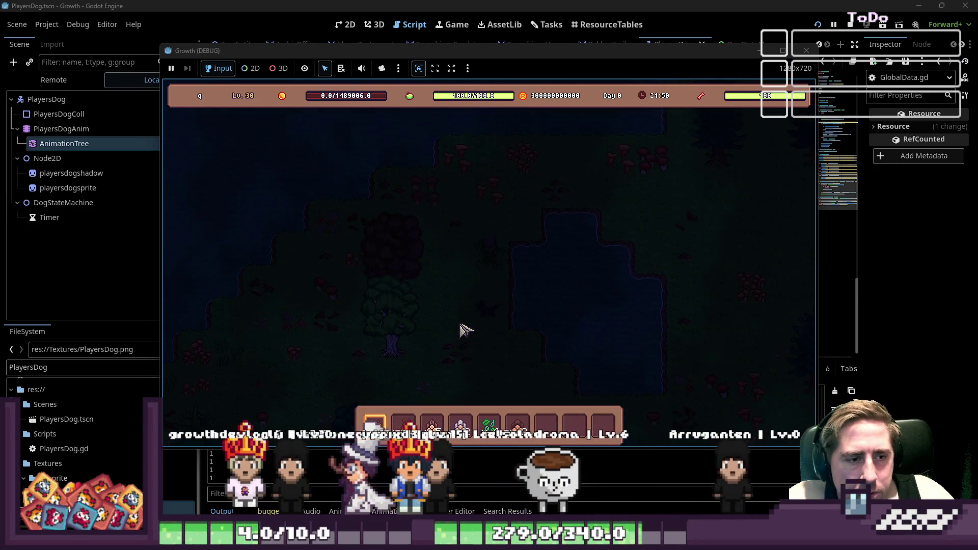
key(d)
key(s)
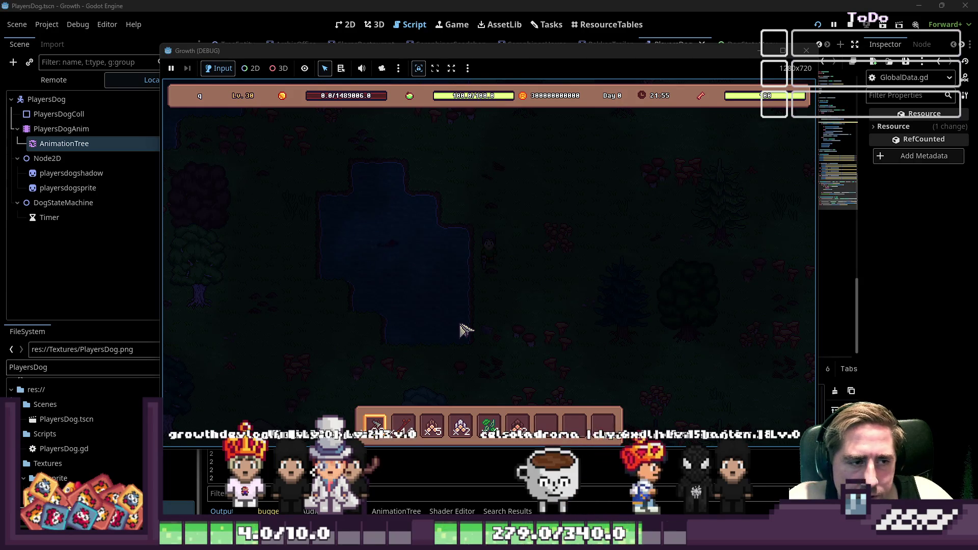
key(s)
key(a)
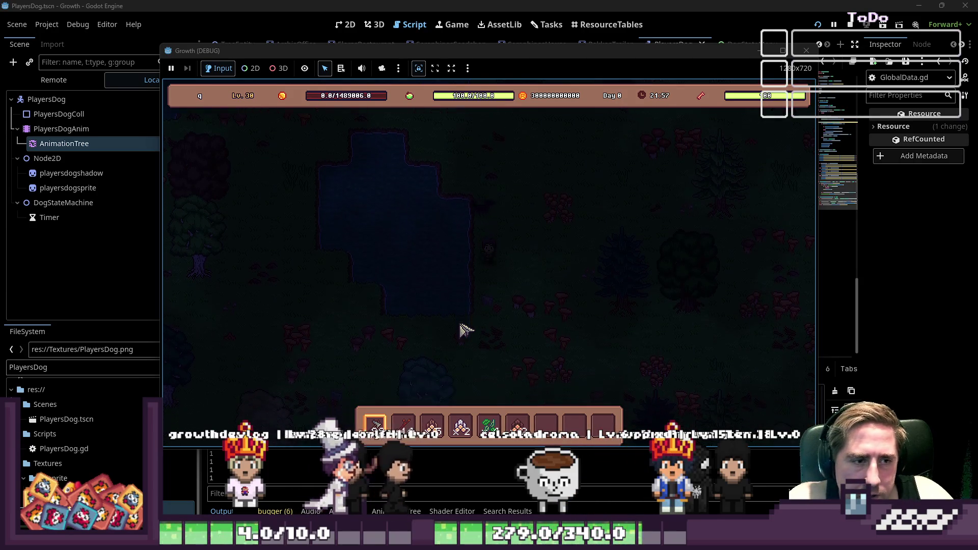
key(w)
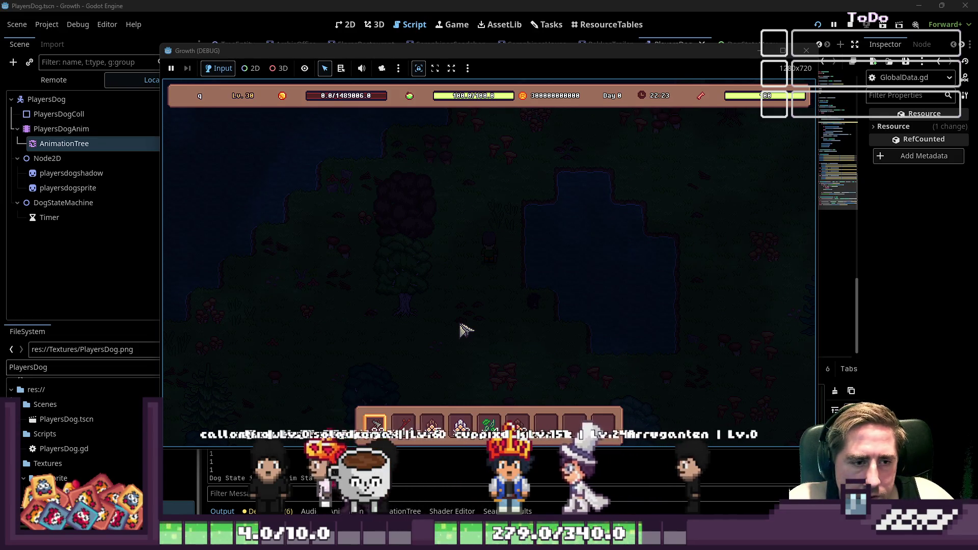
Step: Walk up-right and down-right along the water, then back up-left and down-left
key(w)
key(d)
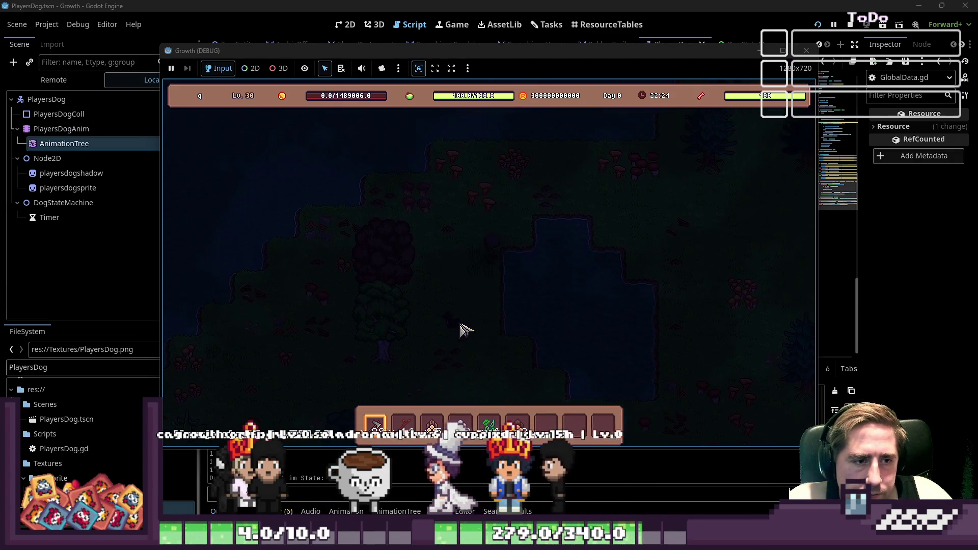
key(s)
key(d)
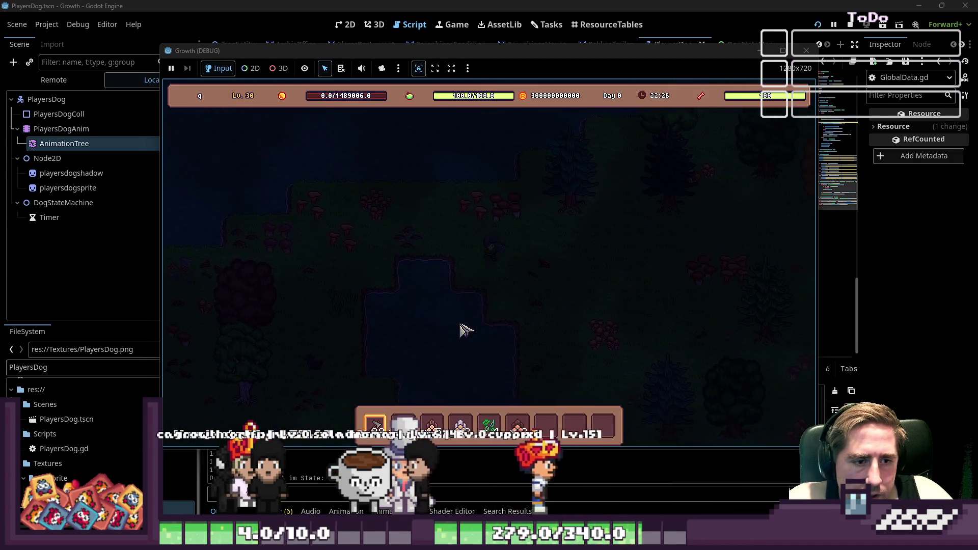
key(s)
key(d)
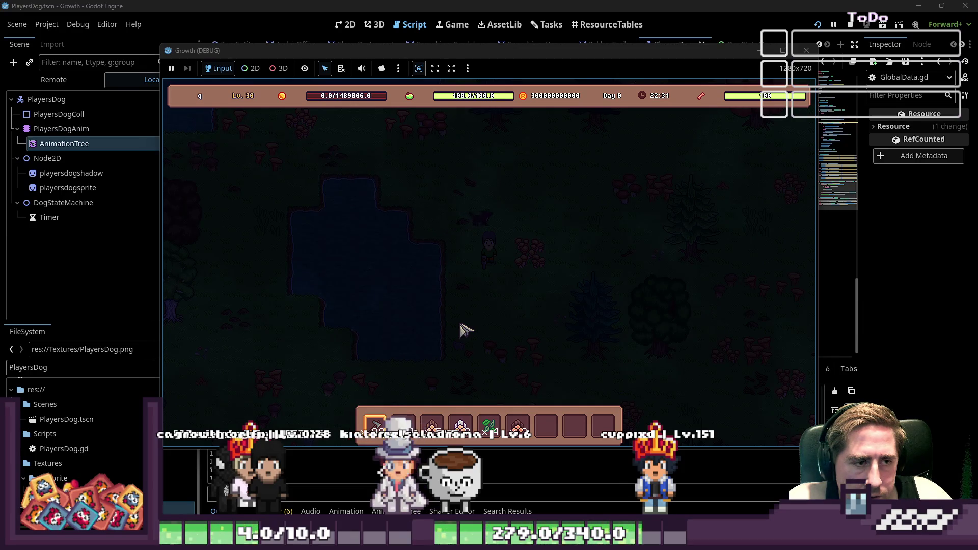
key(w)
key(a)
key(a)
key(s)
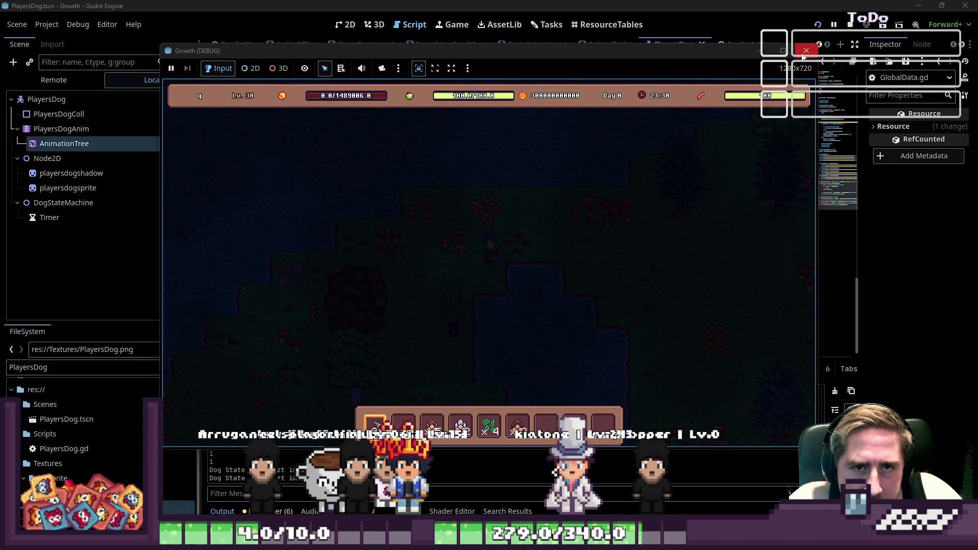
Step: Stop the Growth game and search all project files for 'debug'
click(803, 54)
click(374, 24)
click(410, 24)
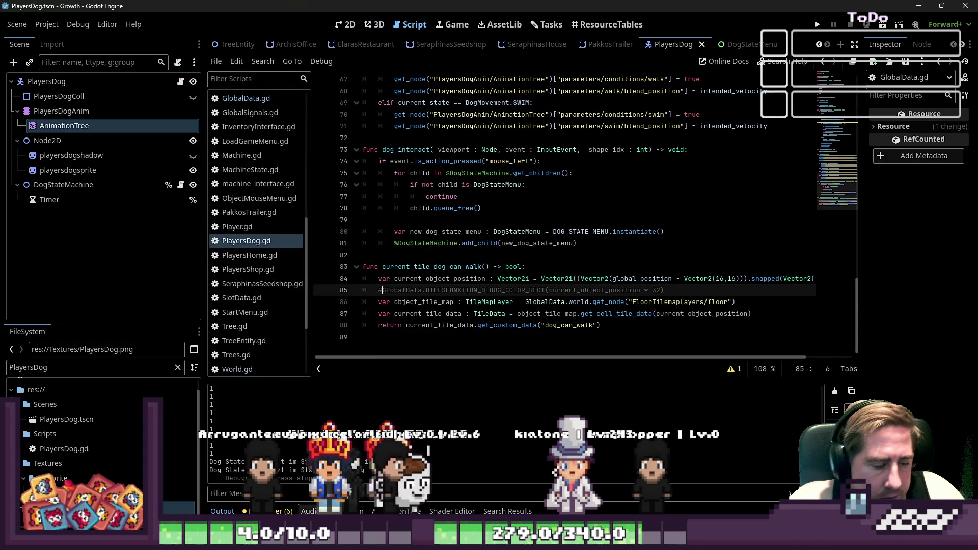
key(ctrl+shift+f)
key(Return)
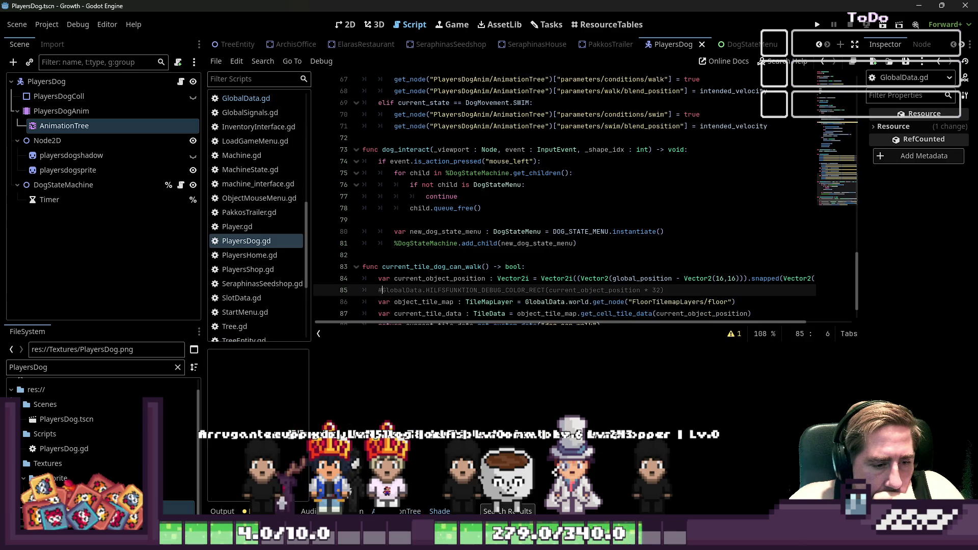
Step: Open and enlarge the animation panel, show the debugger, and resize the 2D viewport
key(alt+n)
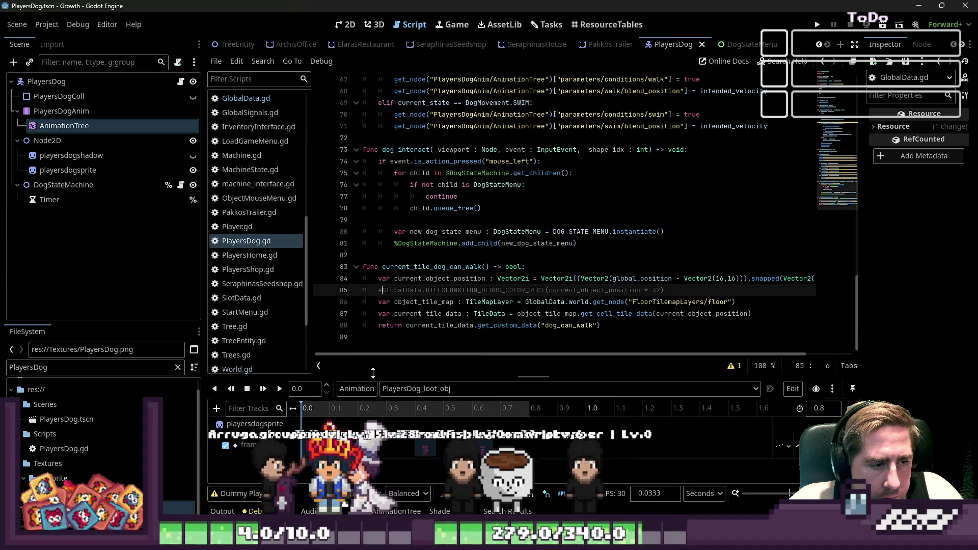
drag(372, 380, 414, 236)
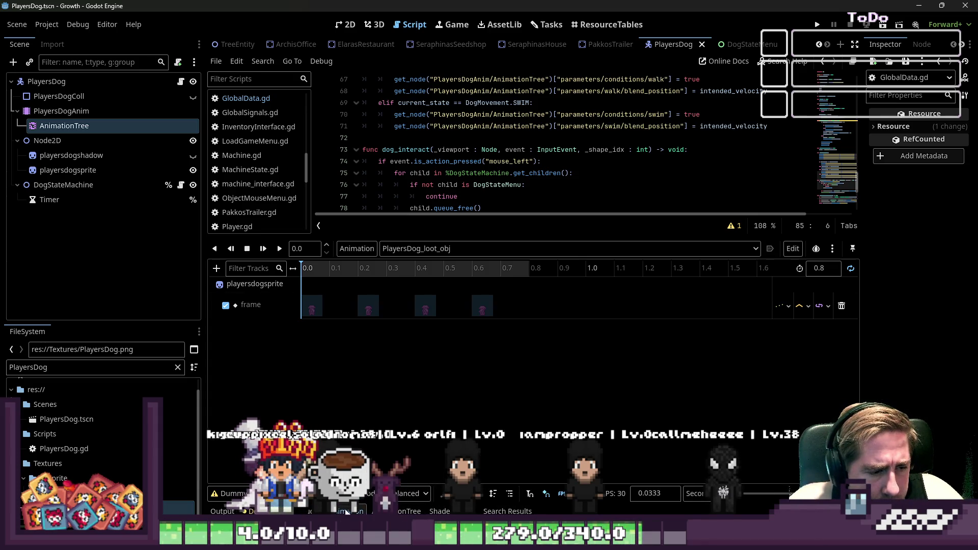
click(254, 511)
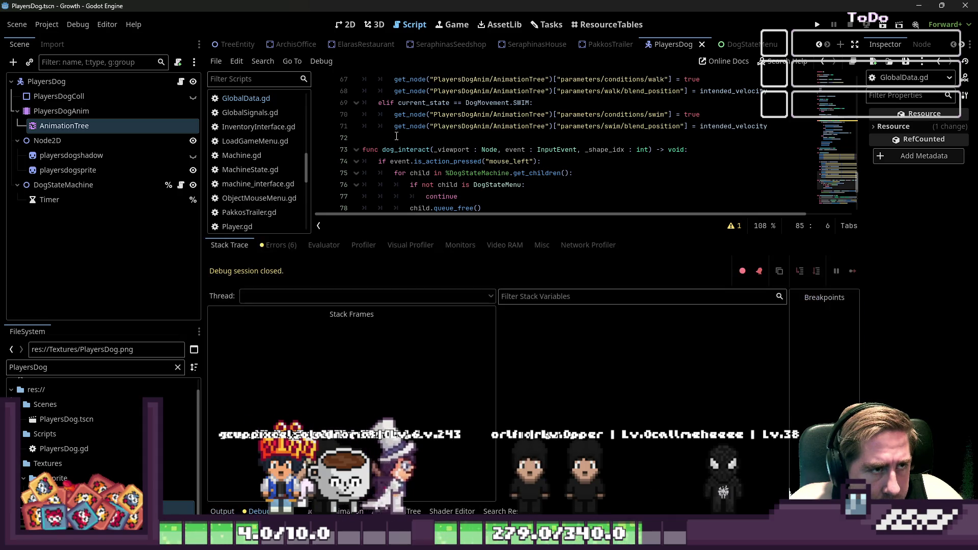
click(346, 25)
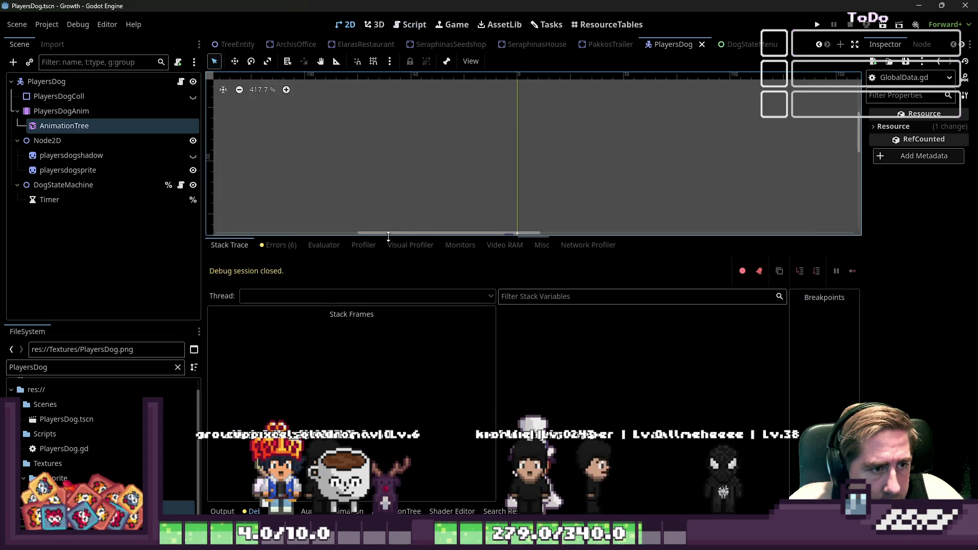
drag(389, 235, 388, 374)
scroll(517, 250, up, 5)
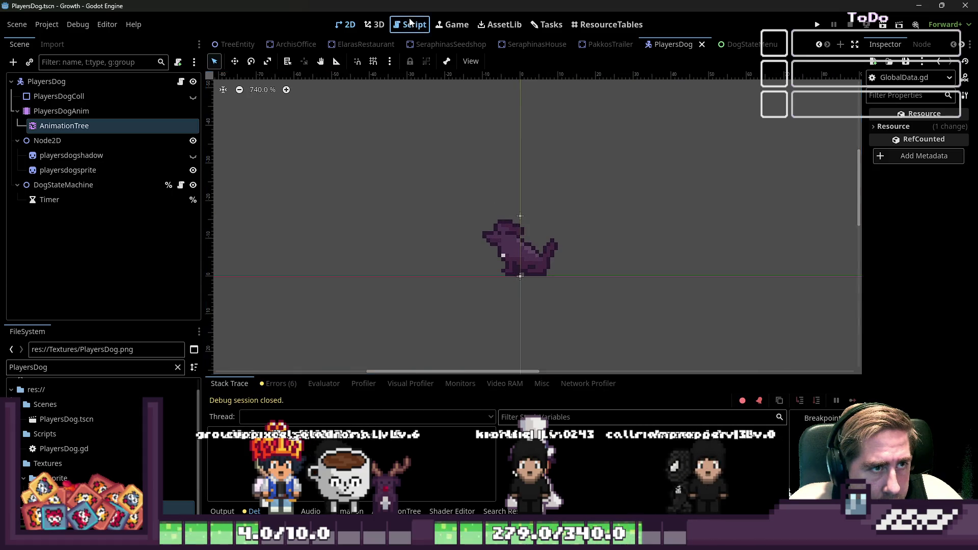
Step: Open GlobalData.gd, box-select the dog in the 2D scene, and return to the script
click(411, 23)
scroll(250, 283, down, 5)
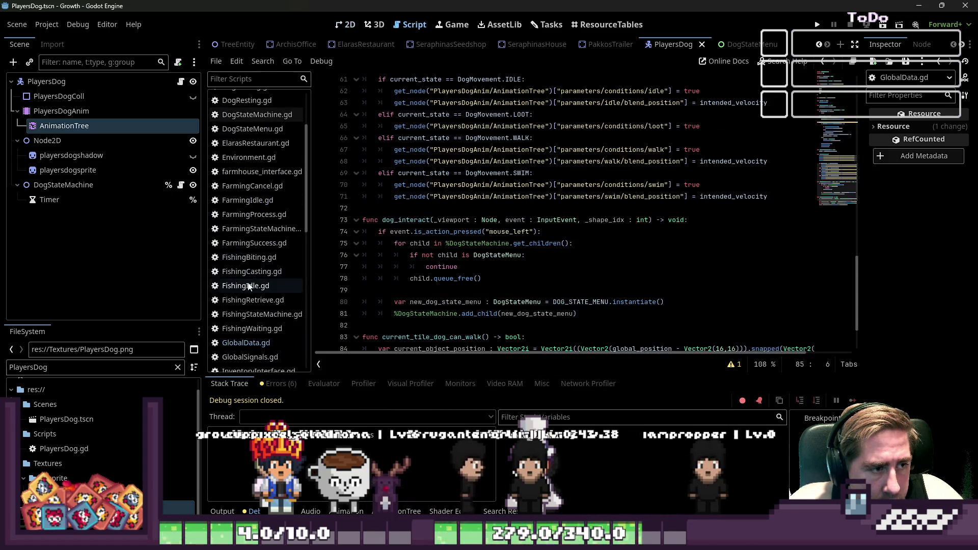
click(249, 343)
scroll(272, 211, up, 3)
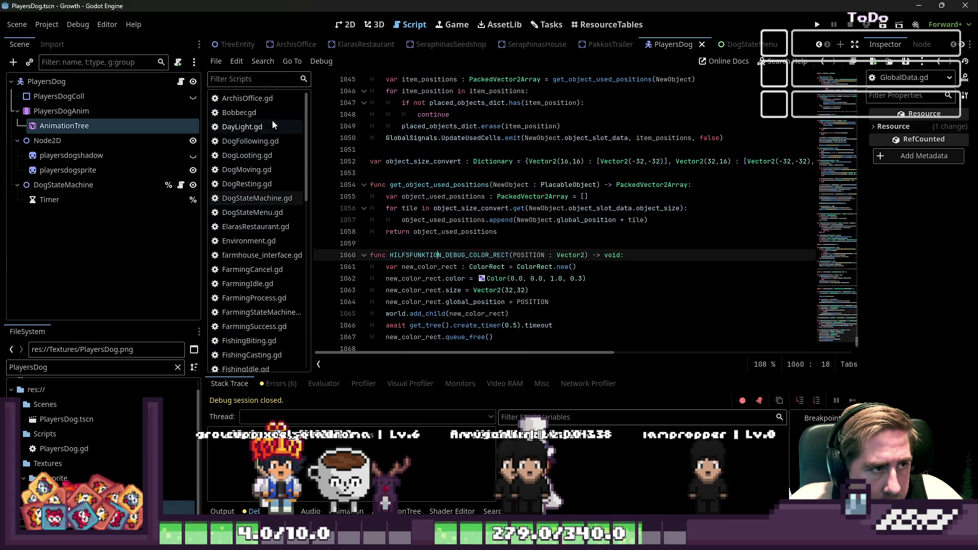
click(345, 25)
drag(465, 195, 535, 300)
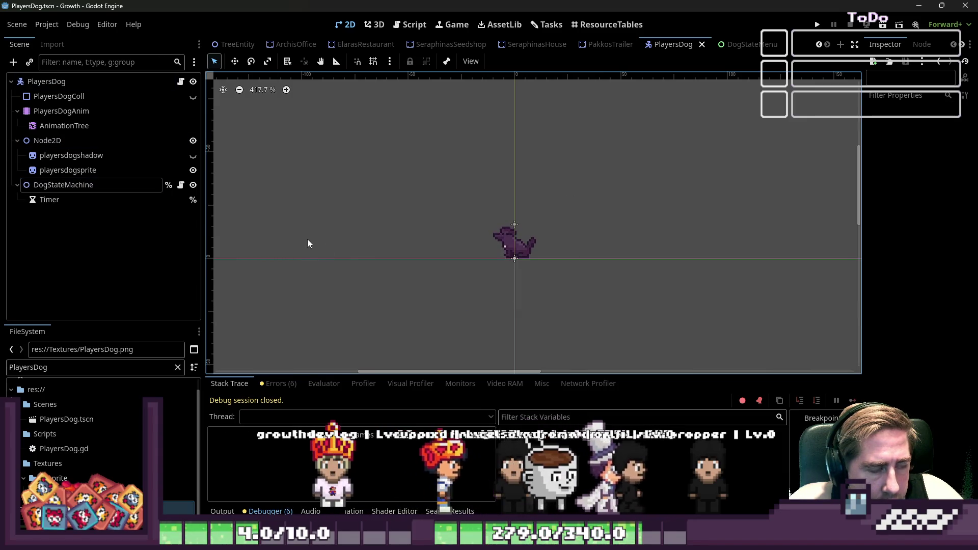
click(410, 25)
scroll(510, 204, up, 5)
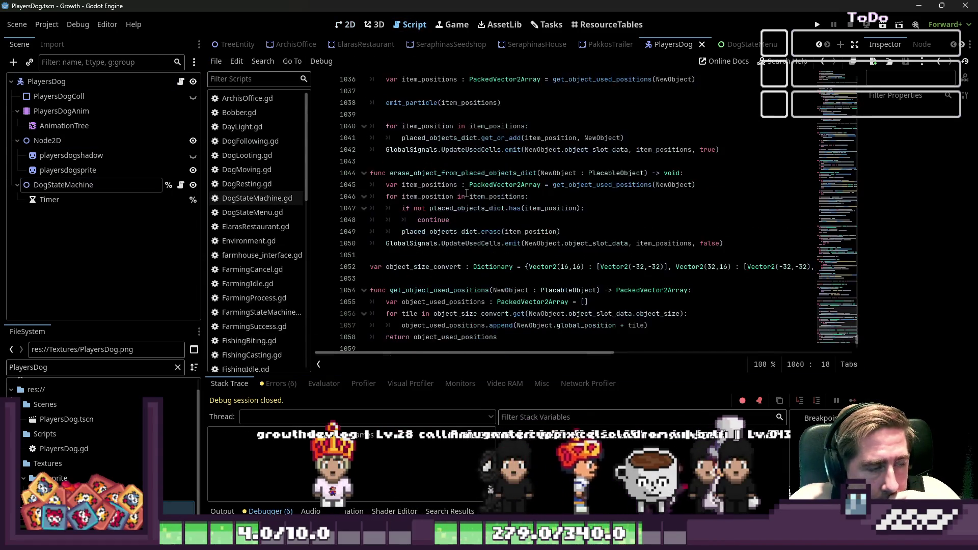
Step: Review PlayersDog.gd and GlobalData.gd from the script list, then switch to the 2D scene view
scroll(245, 204, down, 5)
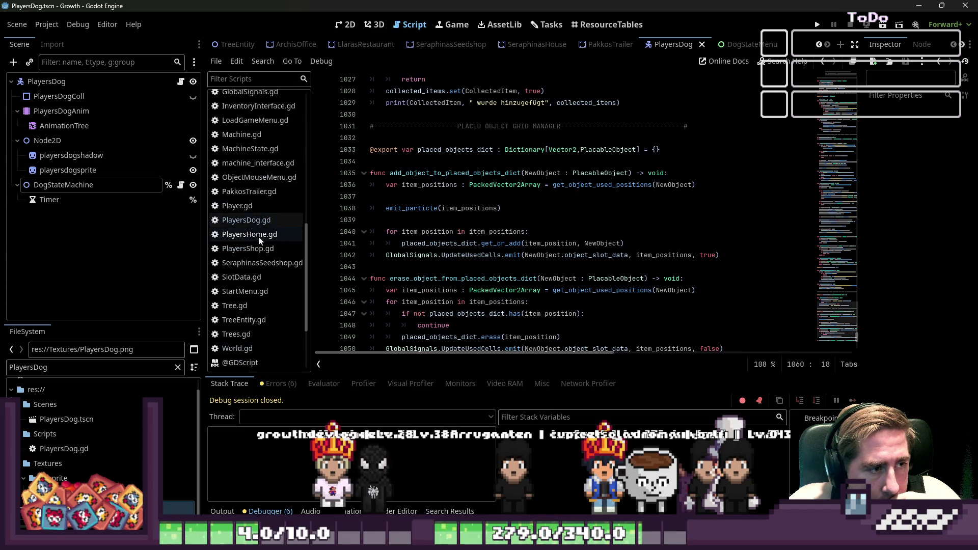
click(259, 223)
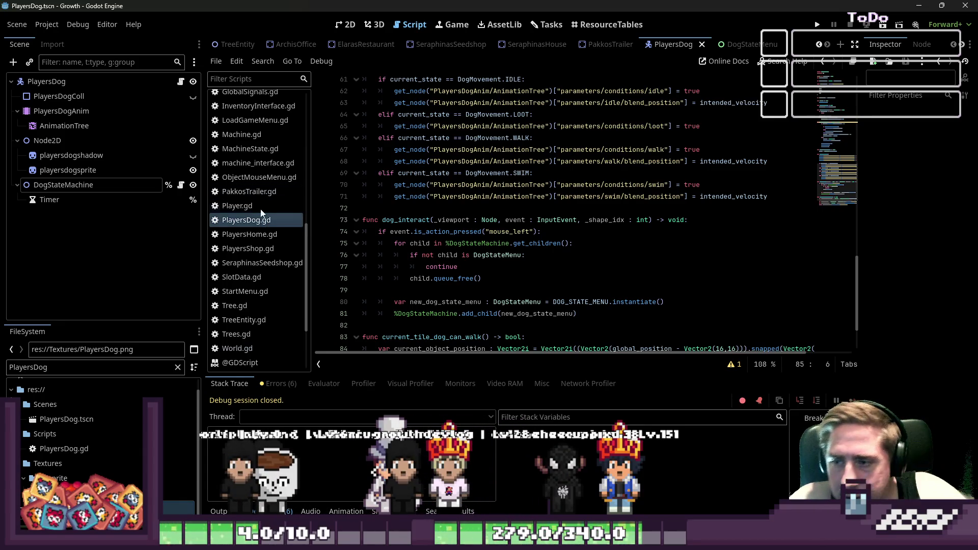
click(346, 24)
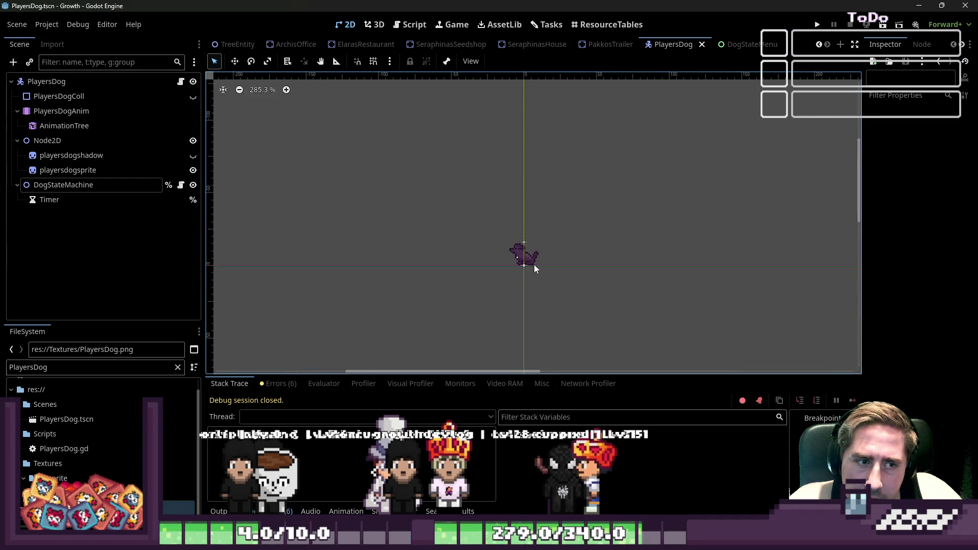
click(413, 25)
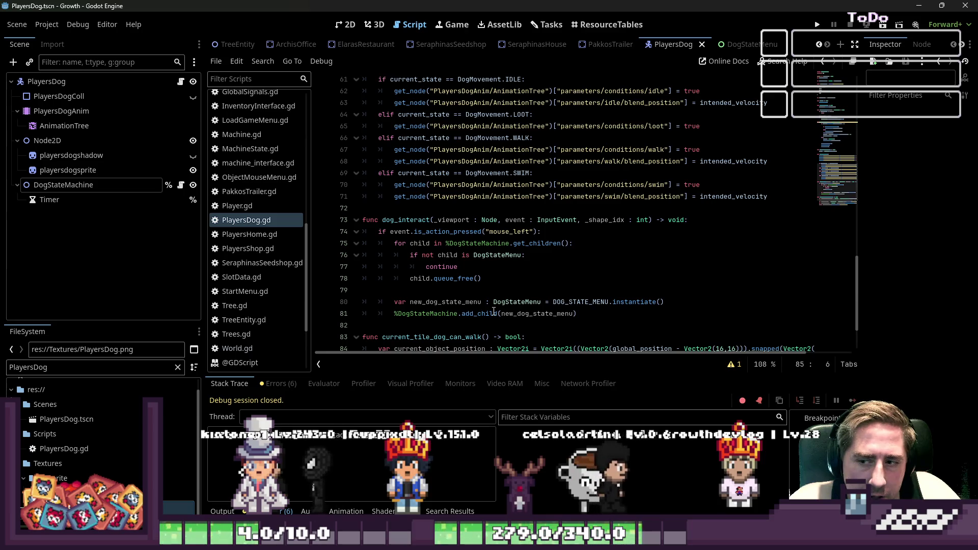
mouse_move(494, 312)
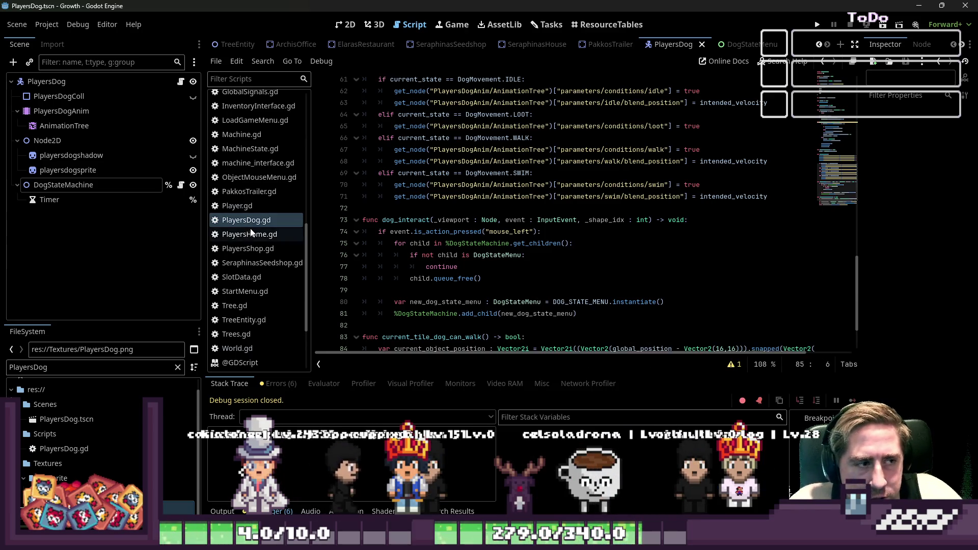
scroll(249, 233, up, 3)
click(246, 182)
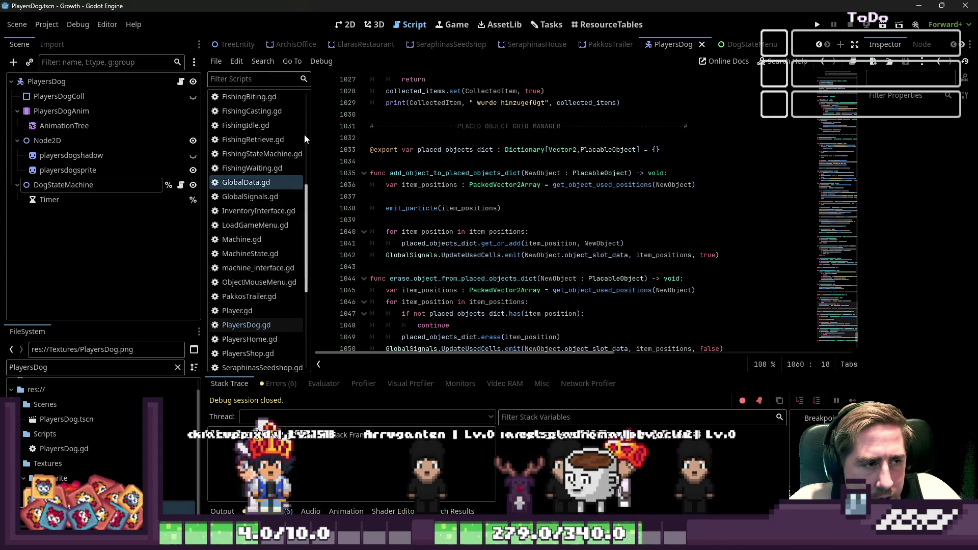
scroll(305, 139, down, 3)
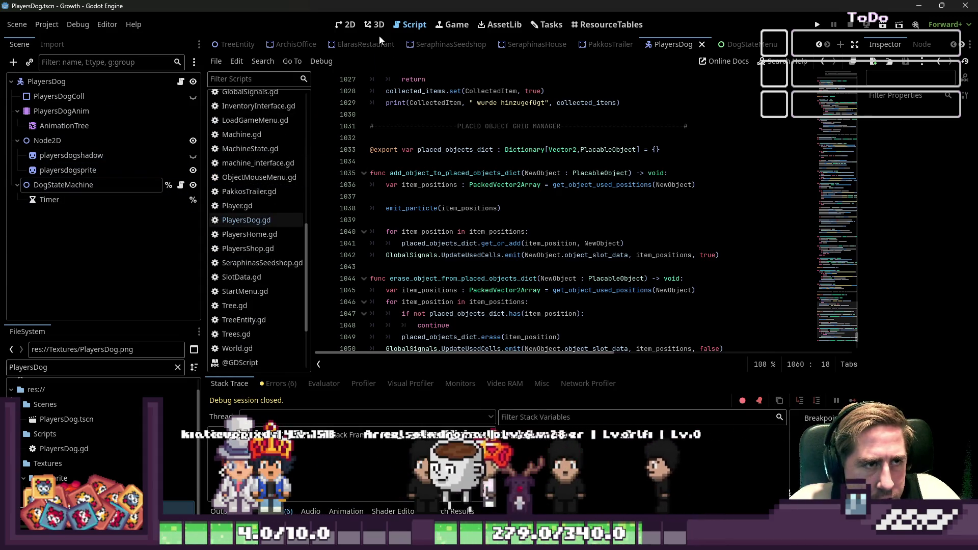
click(346, 24)
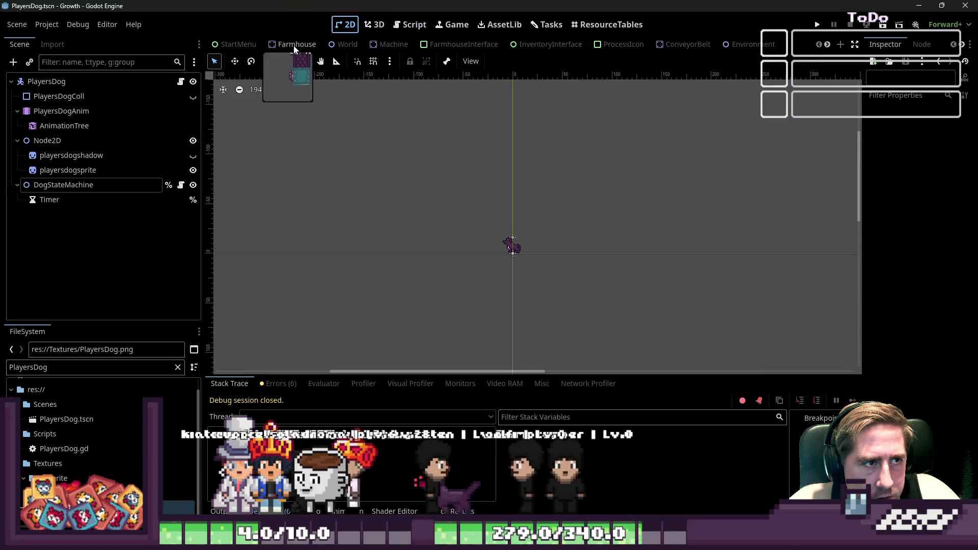
Step: Open the World scene, zoom out, and maximize the tiles panel to show water_tileset.png enlarged
click(336, 45)
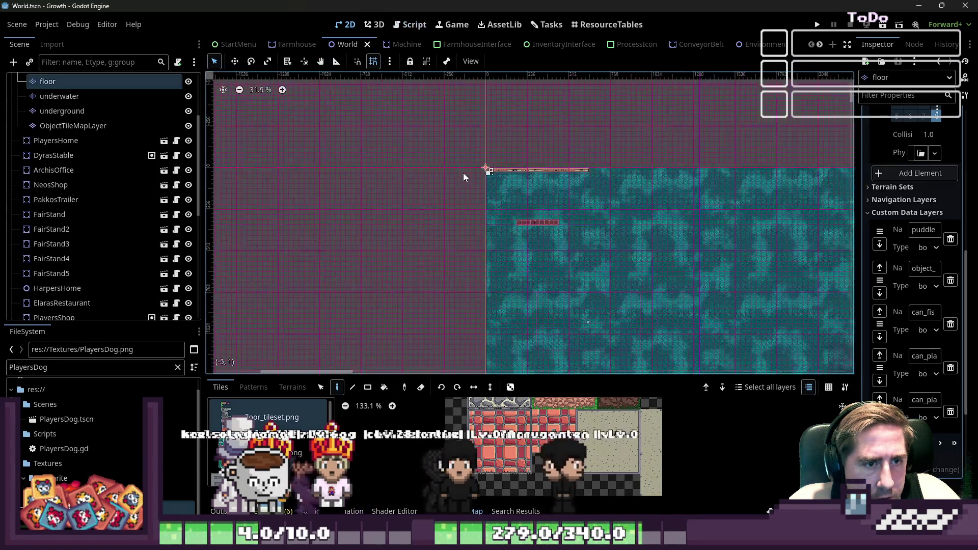
scroll(463, 177, down, 6)
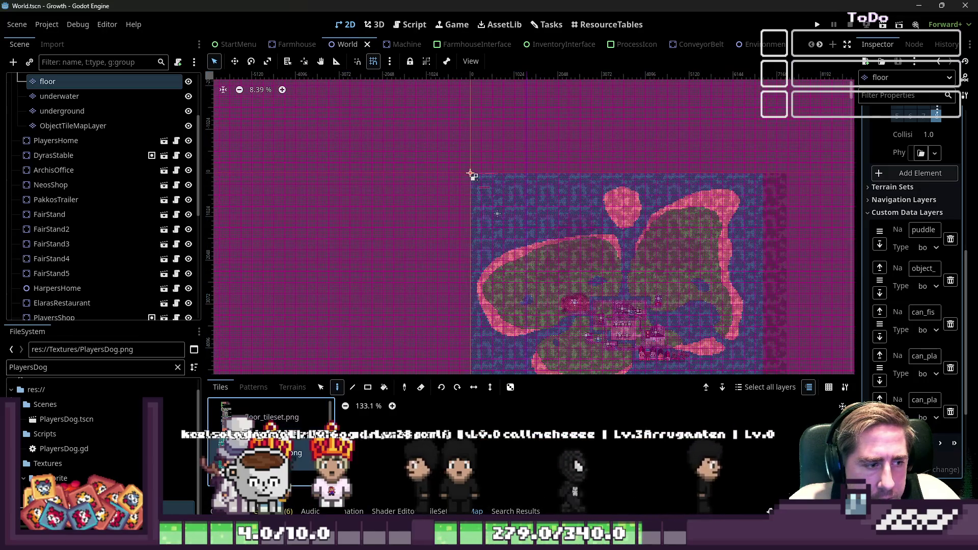
key(shift+F12)
scroll(518, 408, up, 8)
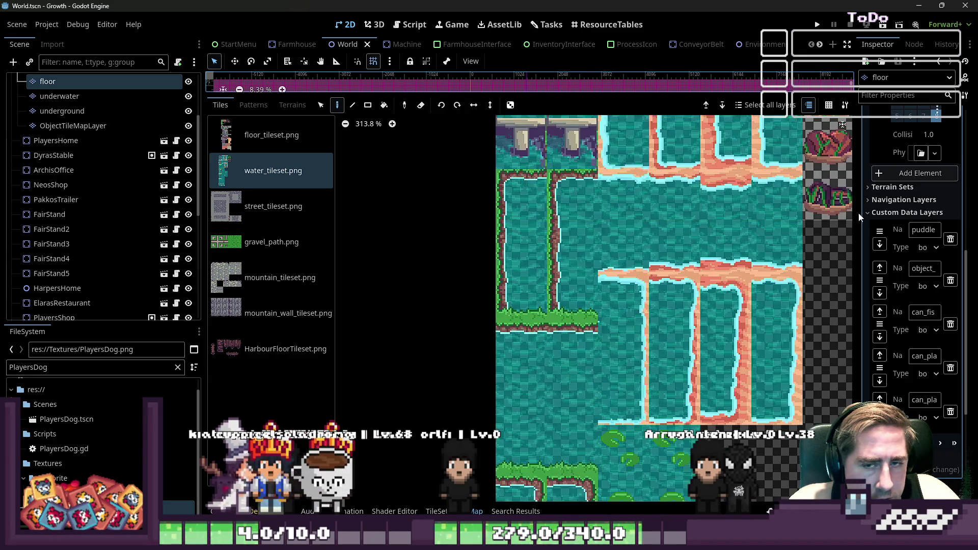
scroll(912, 271, down, 5)
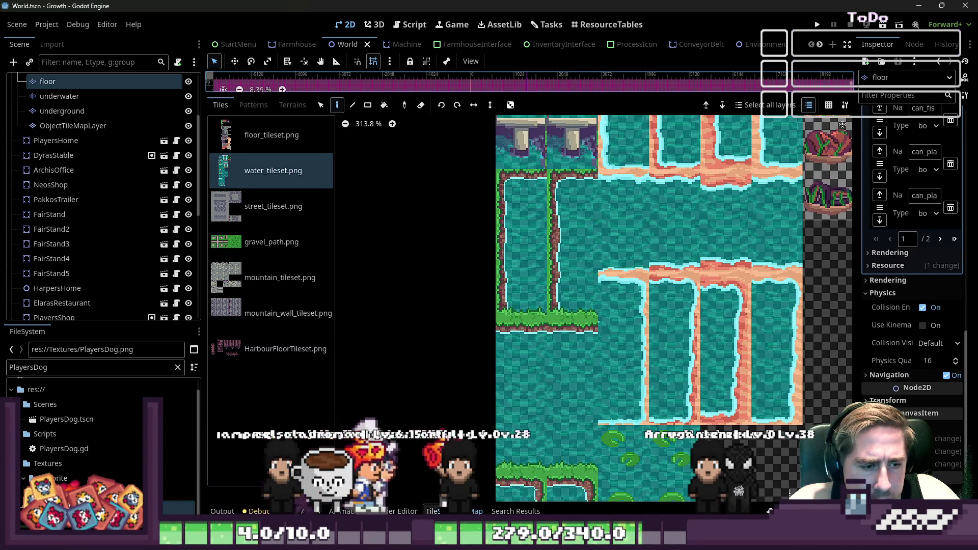
Step: Mark the top two alternative water tiles and five more water tiles dog_can_walk, unmarking one left-column tile
click(436, 511)
scroll(619, 420, down, 8)
scroll(594, 383, up, 6)
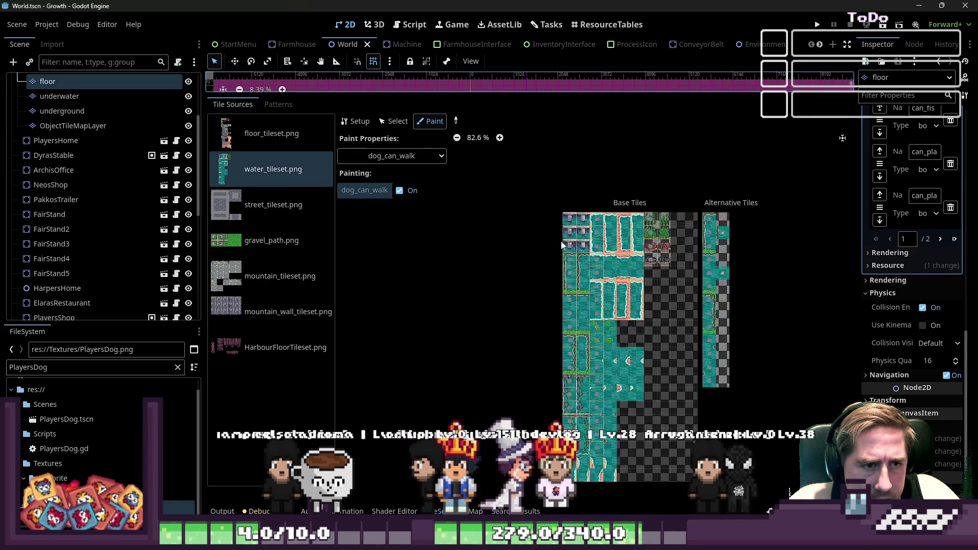
scroll(738, 232, up, 6)
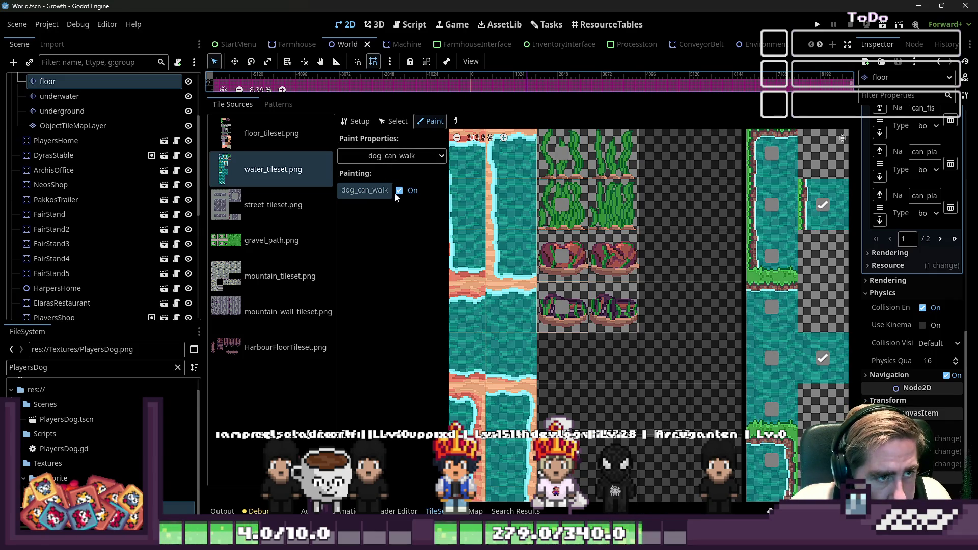
scroll(698, 249, down, 3)
drag(744, 225, 740, 261)
scroll(723, 280, down, 2)
scroll(611, 265, up, 2)
drag(606, 265, 609, 436)
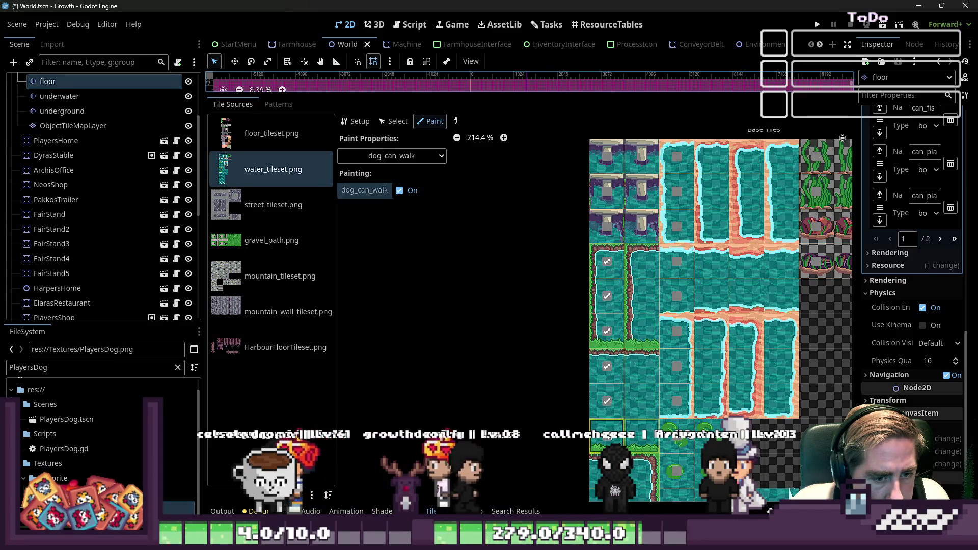
click(606, 398)
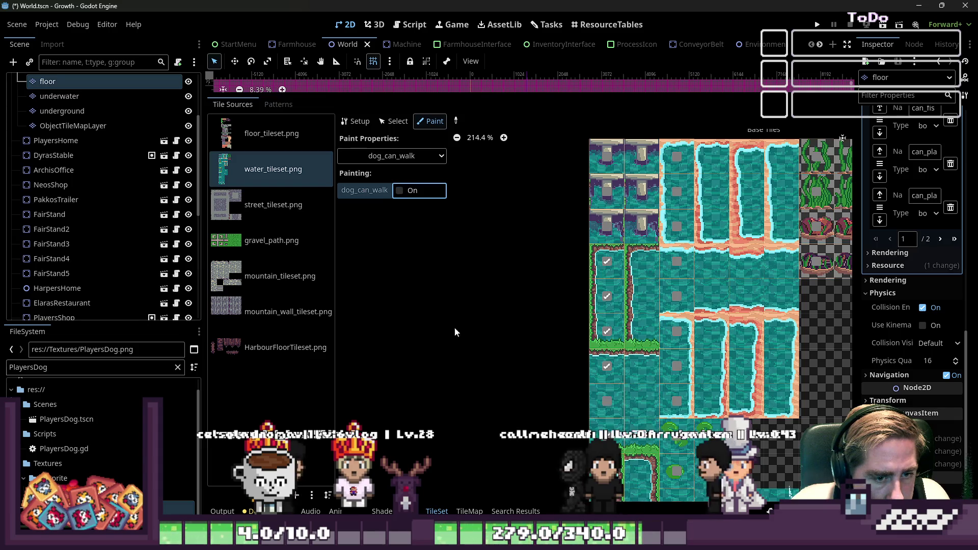
Step: Set the paint value to On, paint dog_can_walk onto the left-column water tiles, and run the game
click(398, 191)
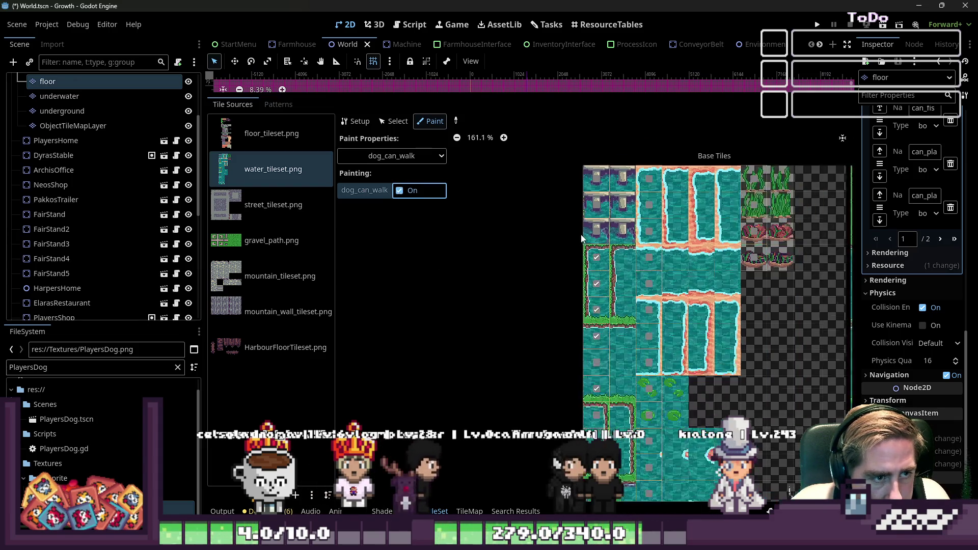
scroll(609, 289, down, 5)
scroll(608, 289, up, 4)
drag(608, 289, 604, 414)
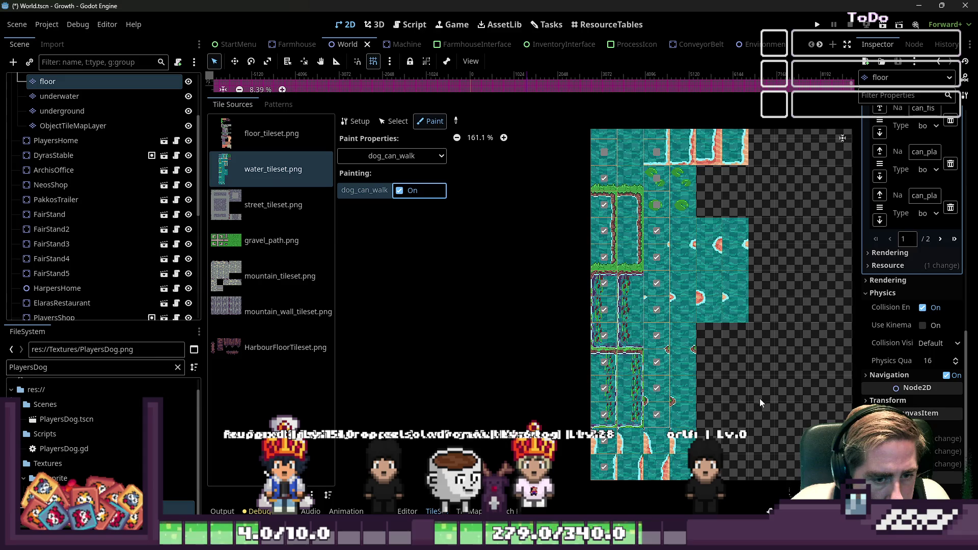
scroll(594, 461, down, 2)
scroll(662, 316, up, 2)
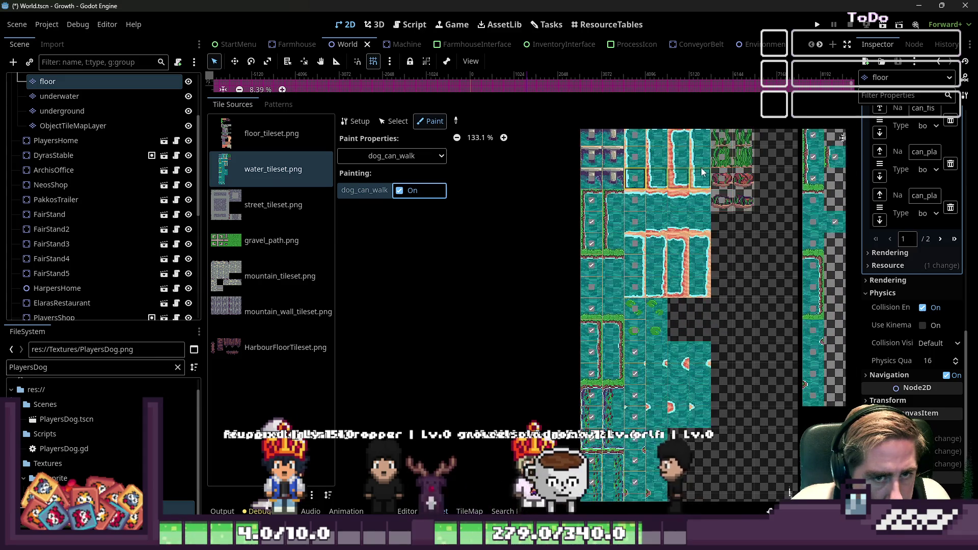
click(817, 26)
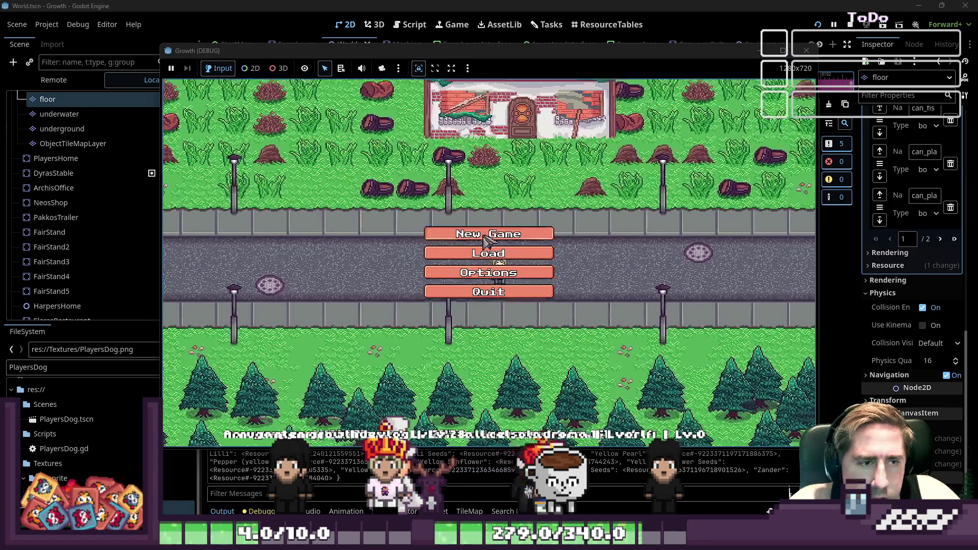
Step: Start a new game as 'sad', walk diagonally around the pond, then close the game window
click(493, 231)
text(sad)
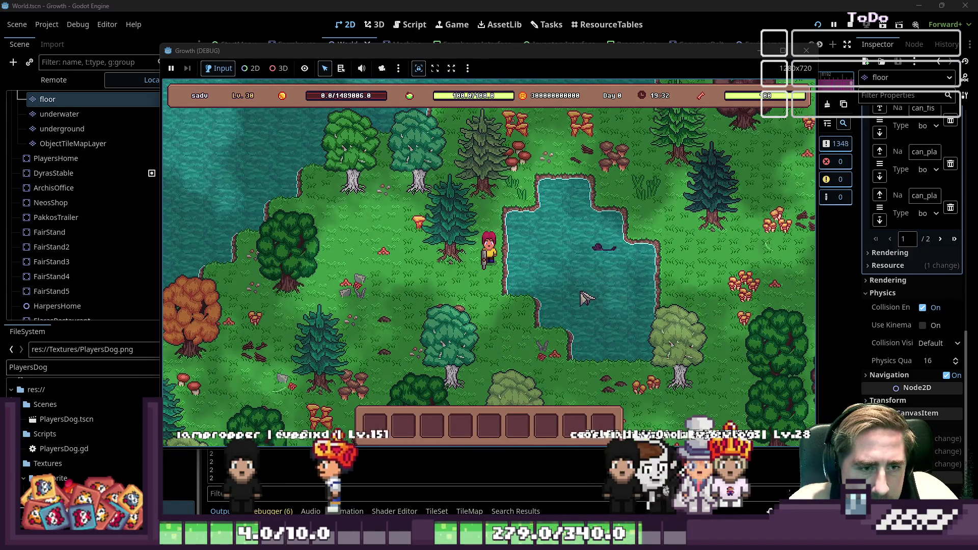
key(a+s)
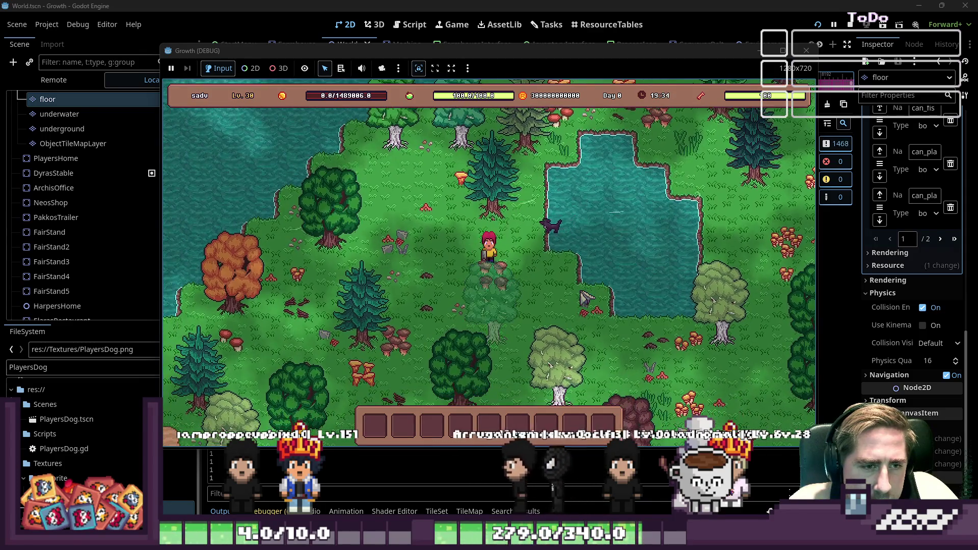
key(d+s)
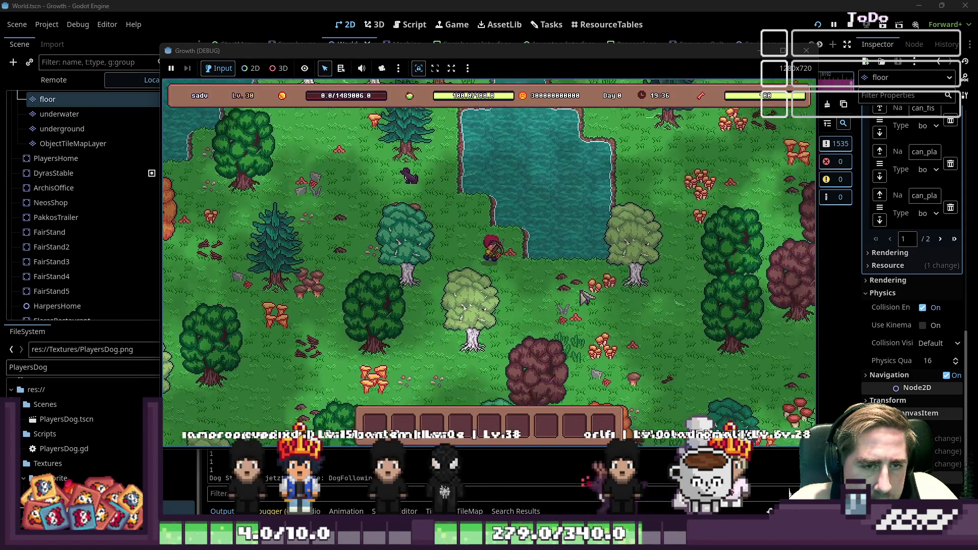
key(w+d)
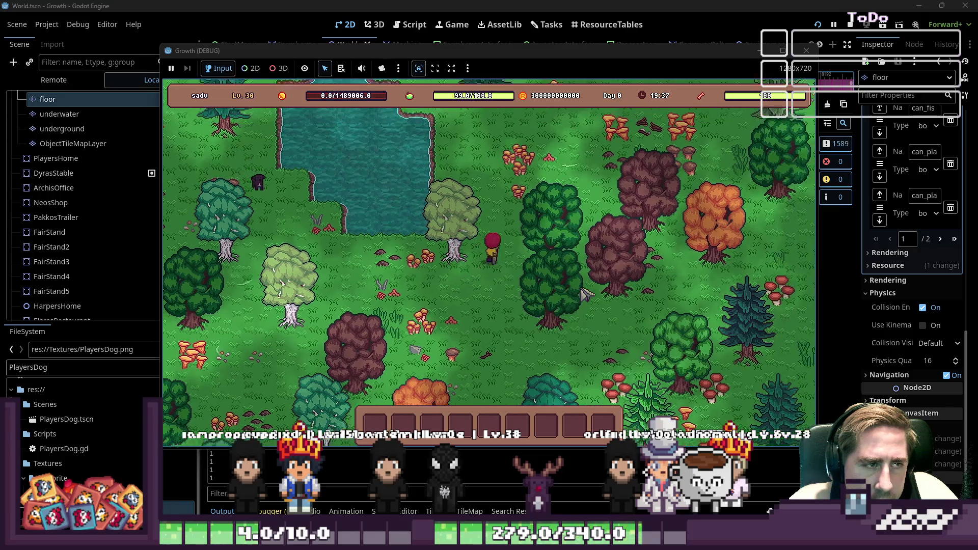
key(w+a)
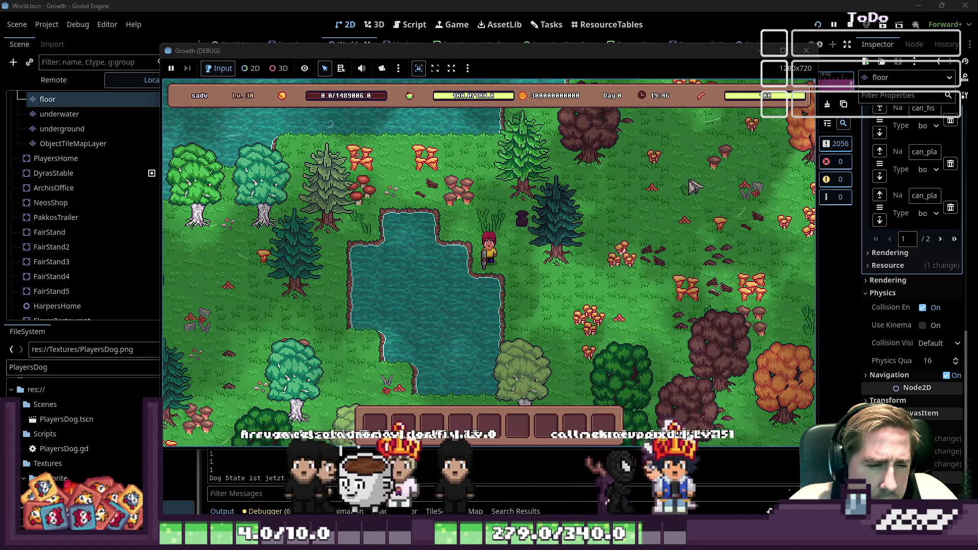
click(814, 53)
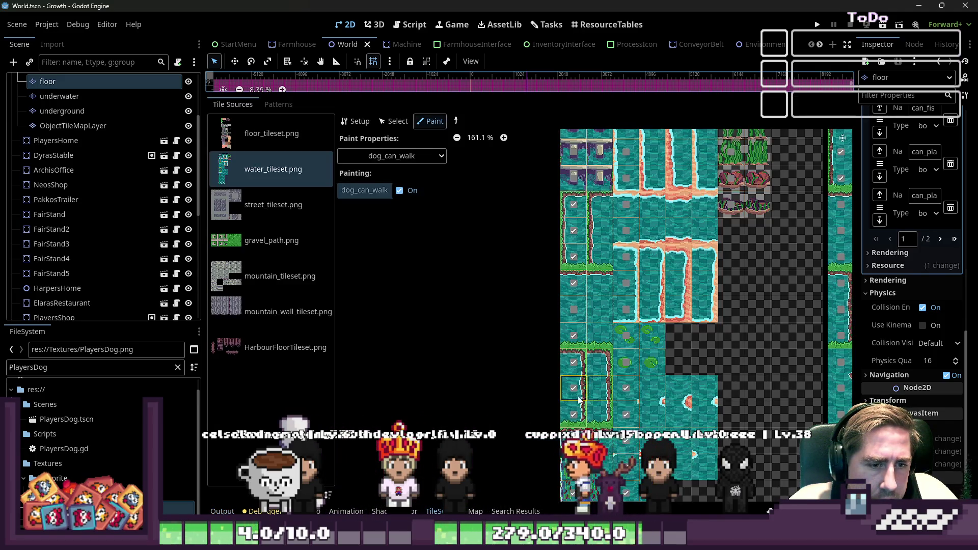
Step: Paint dog_can_walk onto two more right-column water tiles and rerun the project
scroll(579, 396, down, 5)
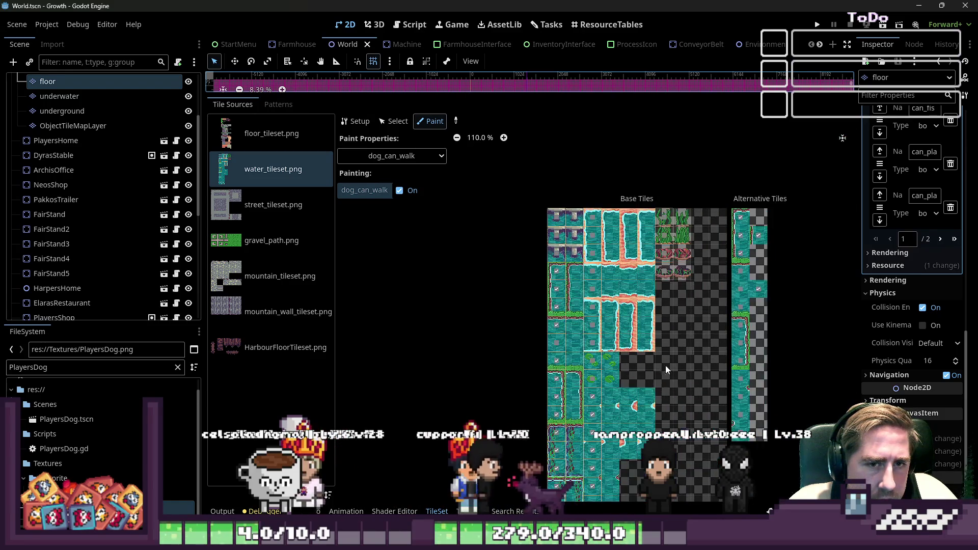
scroll(636, 388, up, 6)
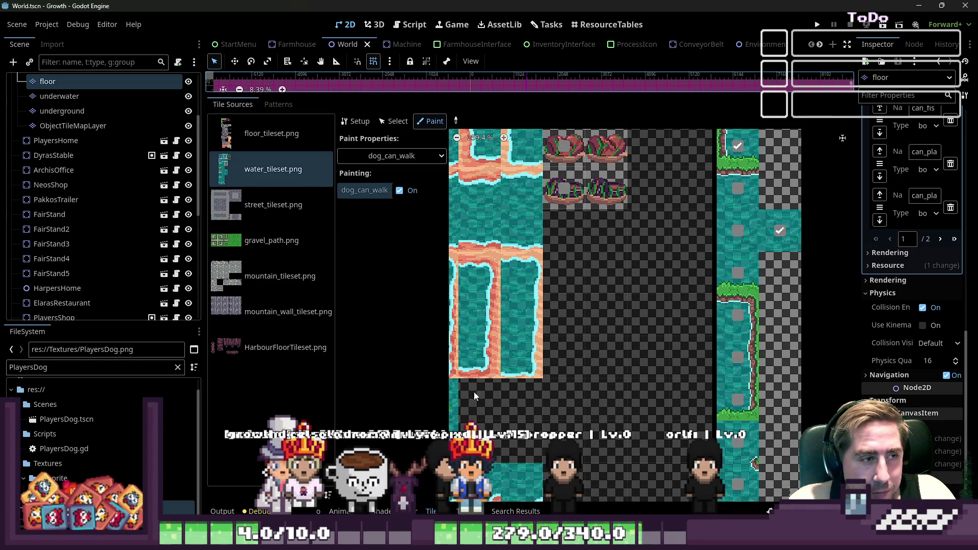
drag(741, 320, 733, 365)
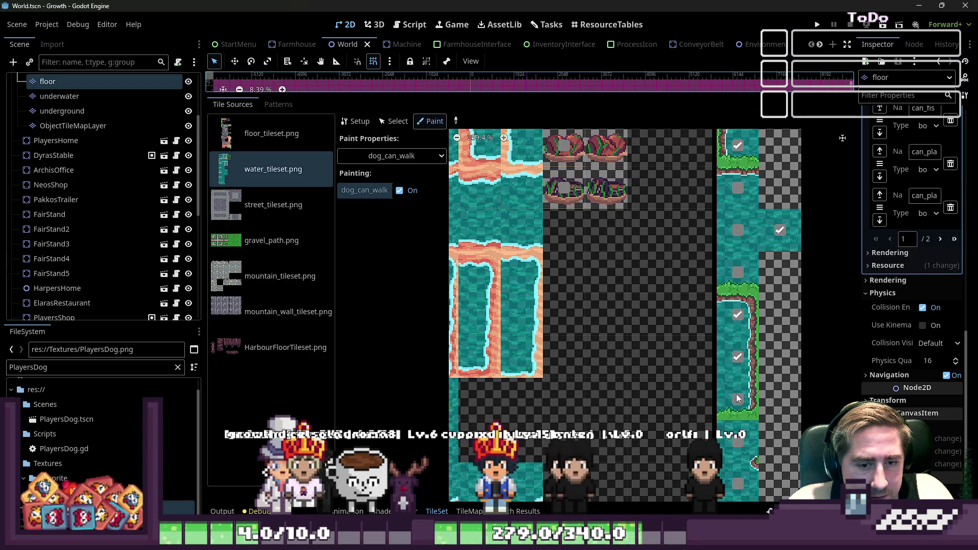
scroll(588, 301, down, 3)
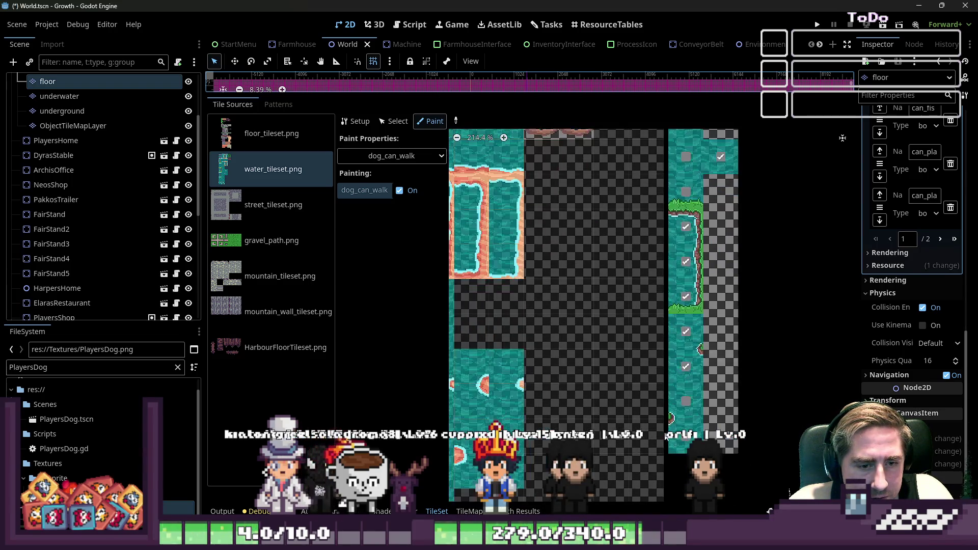
scroll(631, 433, down, 3)
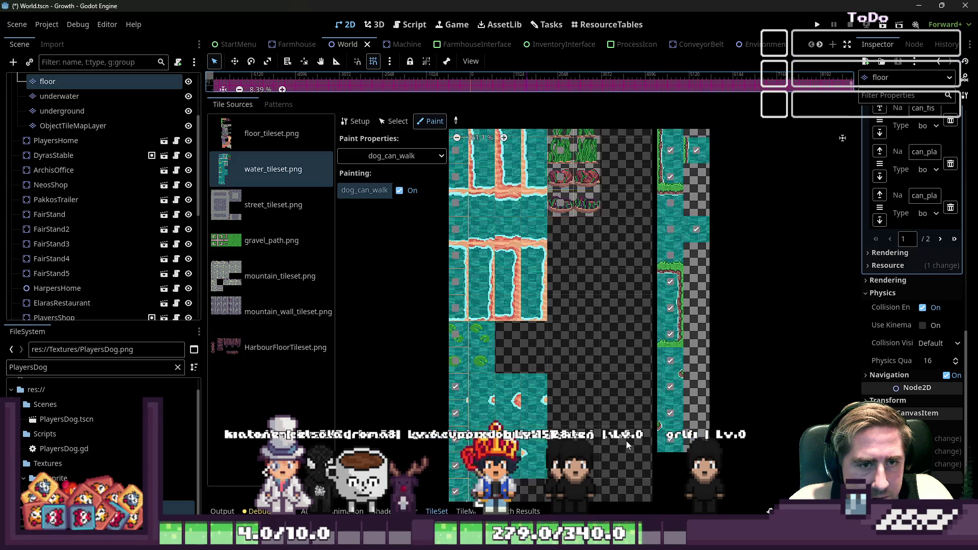
click(817, 24)
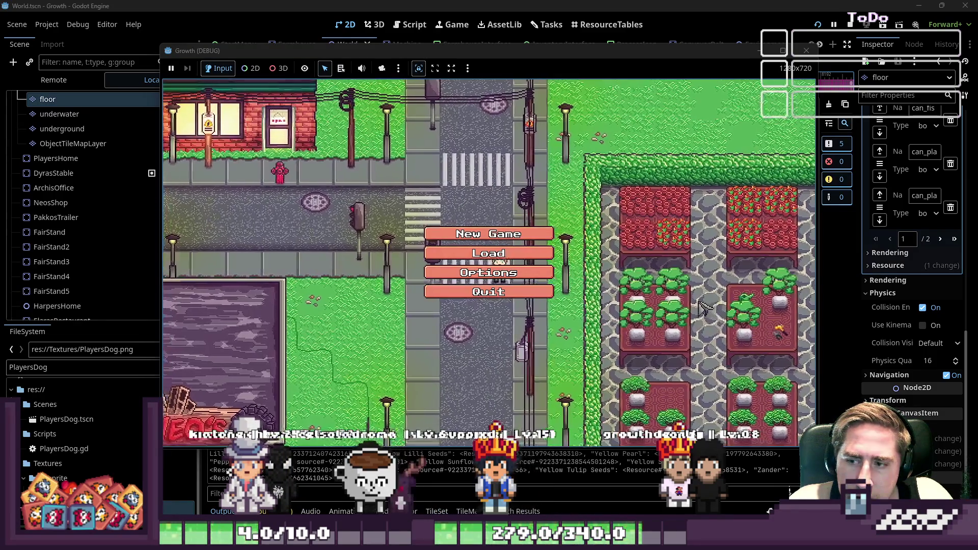
Step: Start a new game with a character named 'asdfg' and enter the world
click(489, 234)
text(asdfg)
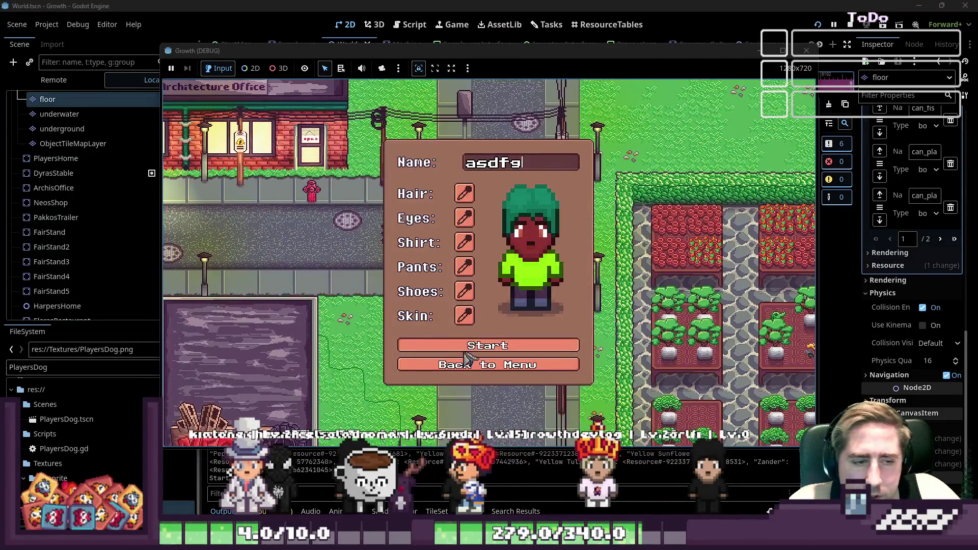
click(474, 344)
Step: Walk left, down and up around the pond watching the dog, then stop the game with F8
key(a)
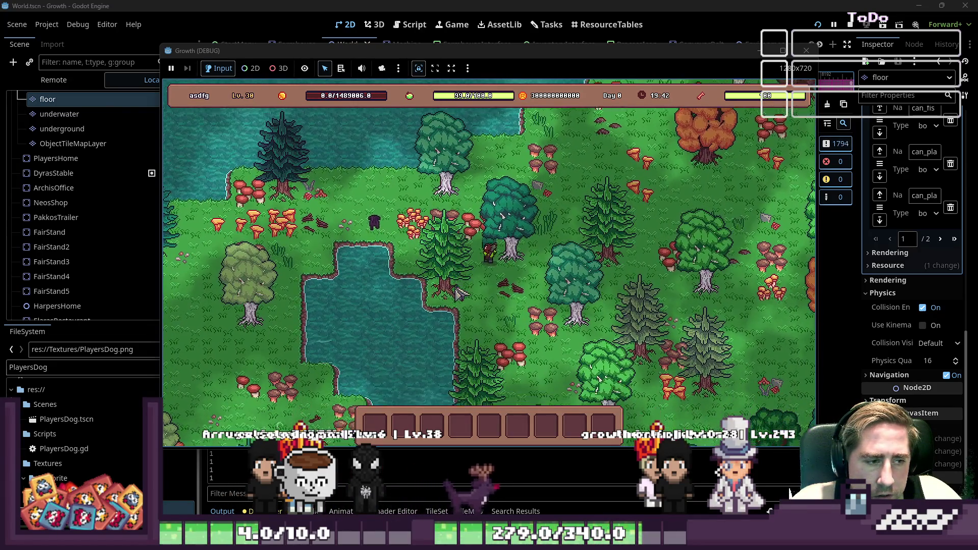
key(s)
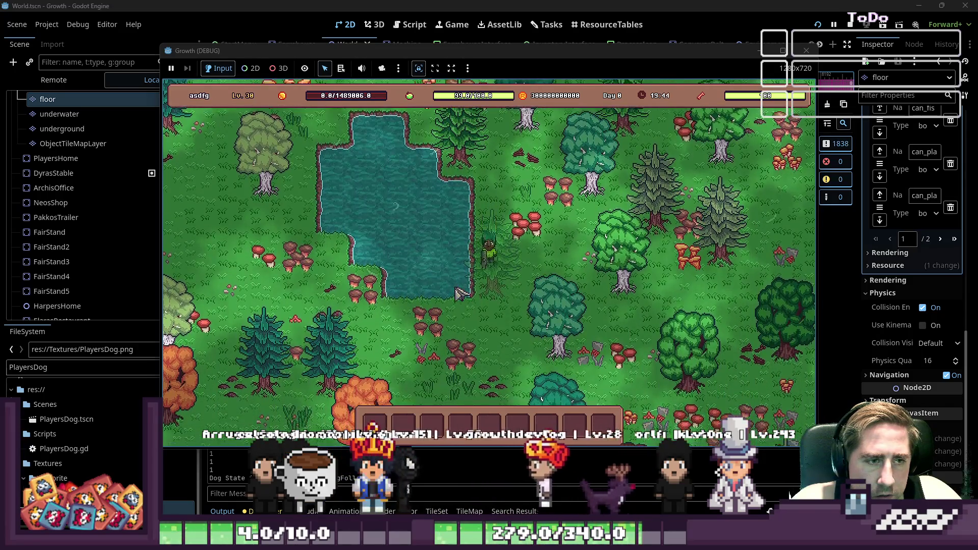
key(s)
key(a)
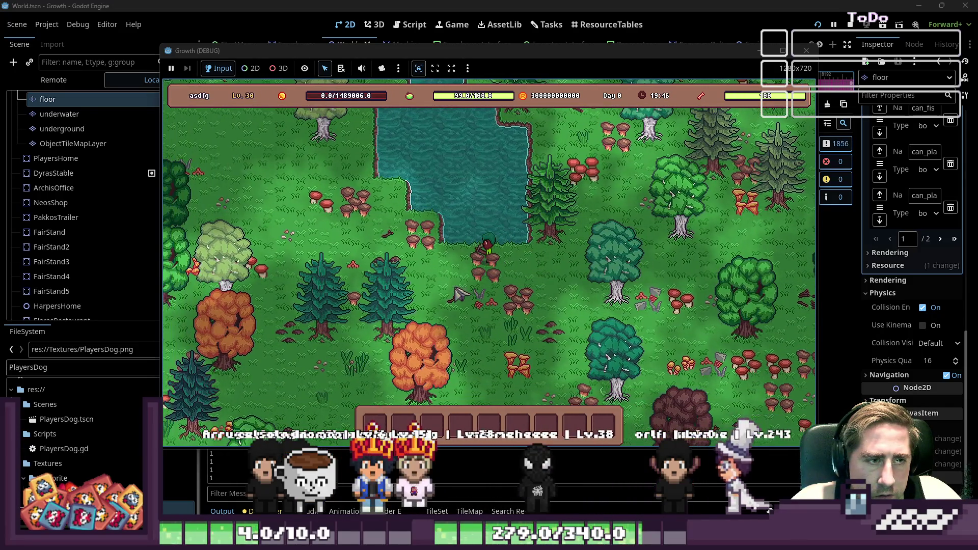
key(a)
key(w)
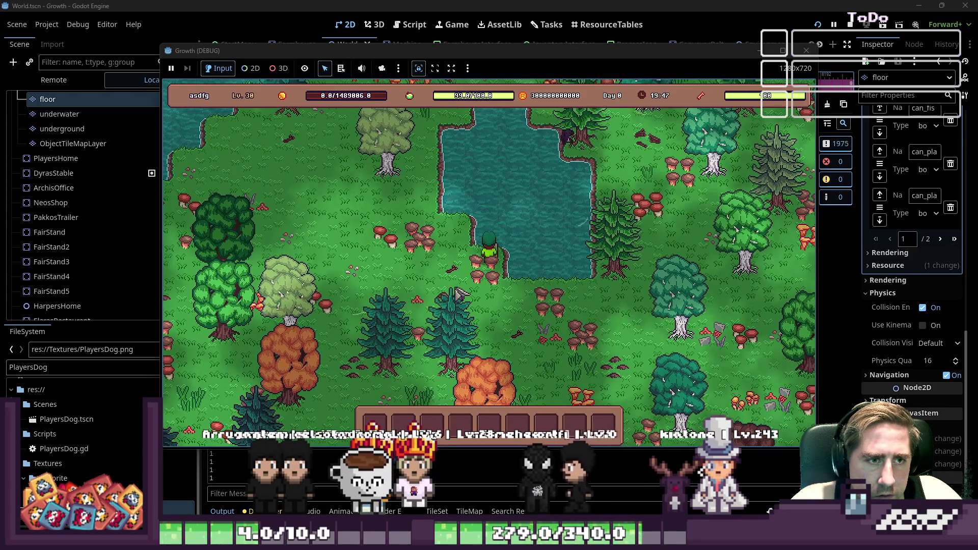
key(a)
key(w)
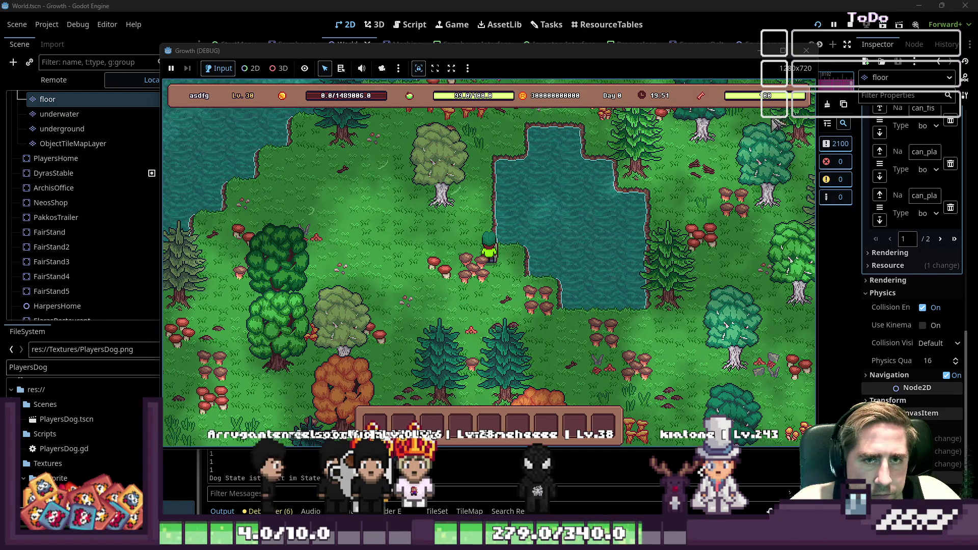
key(w)
key(a)
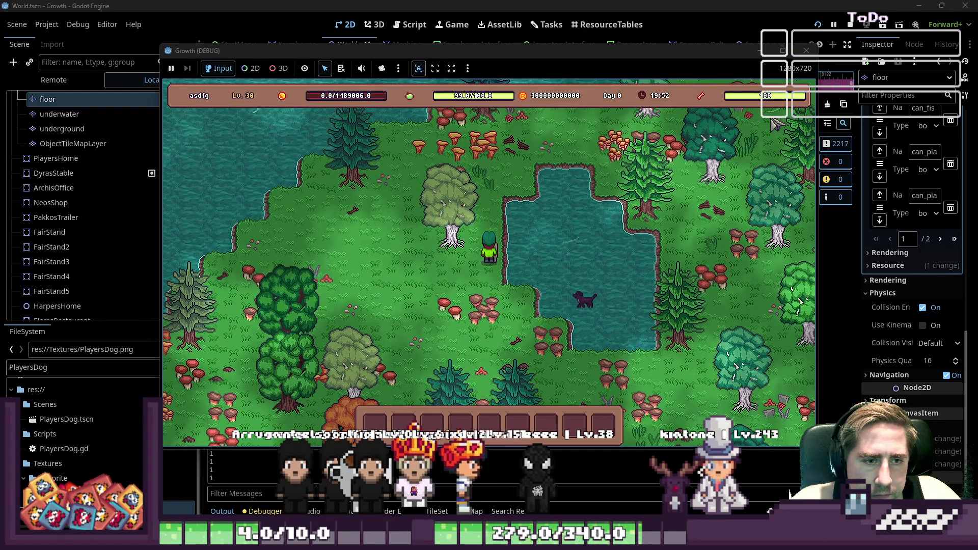
key(s)
key(a)
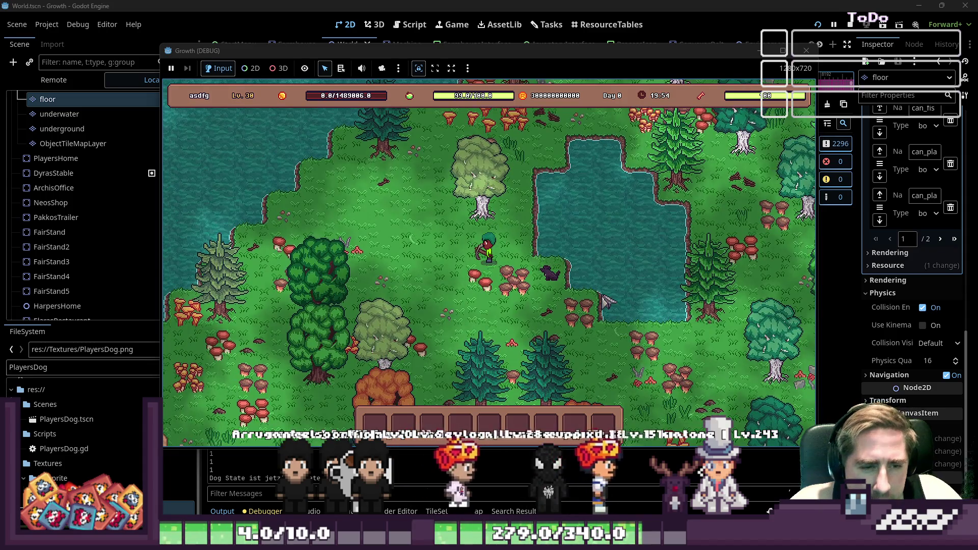
key(F8)
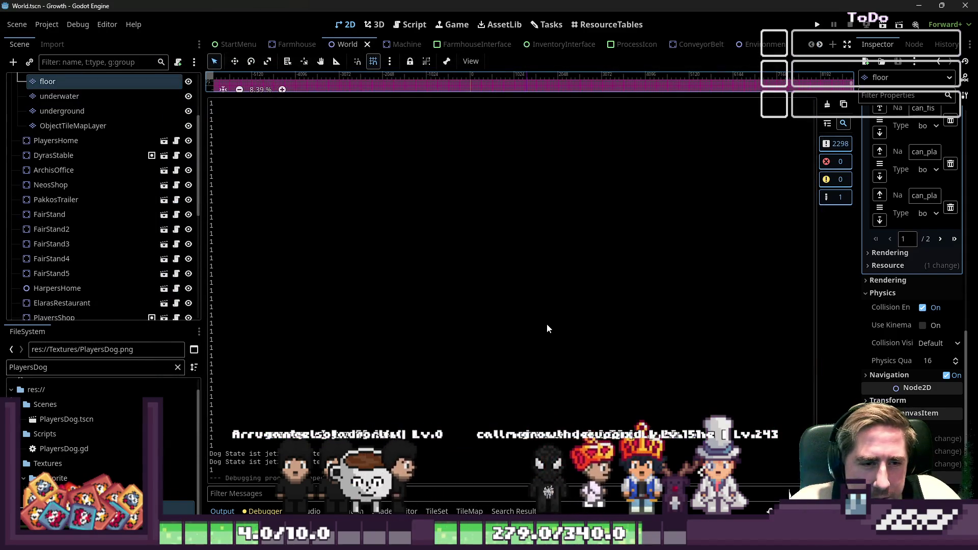
drag(394, 95, 394, 190)
key(shift+F12)
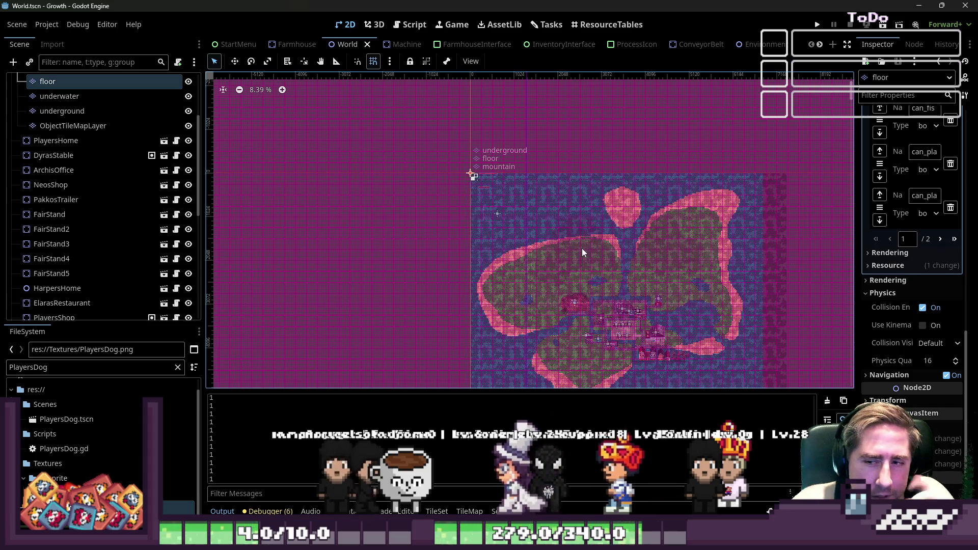
scroll(595, 237, down, 2)
scroll(648, 329, up, 3)
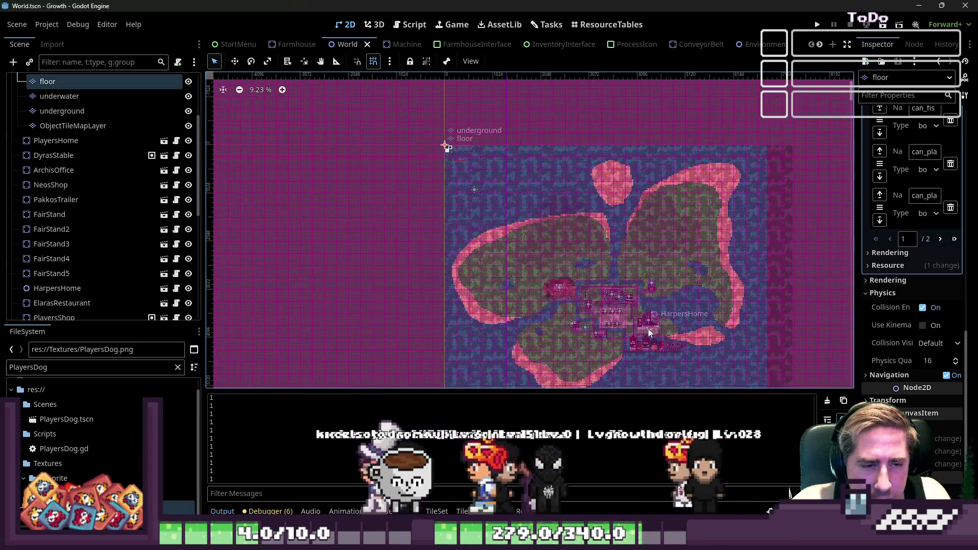
scroll(648, 329, up, 6)
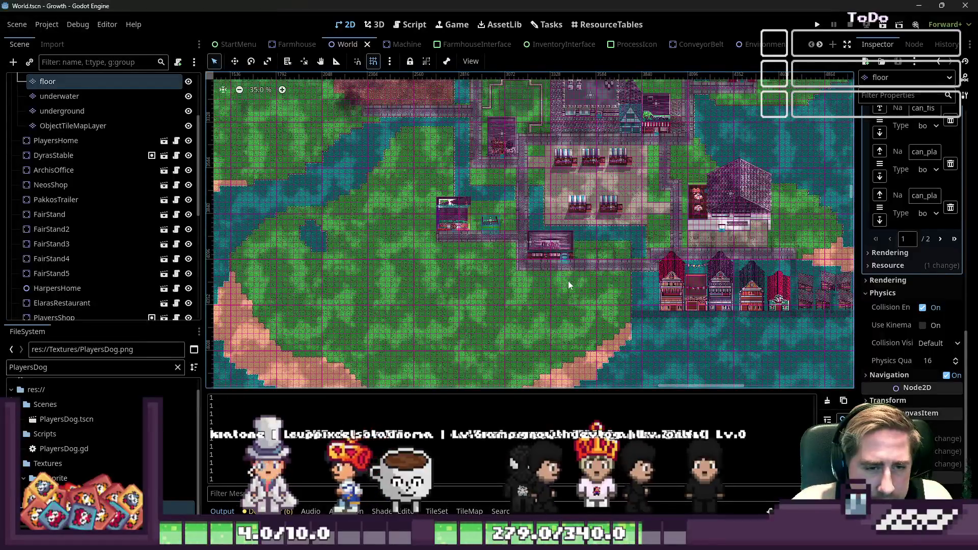
scroll(293, 220, up, 9)
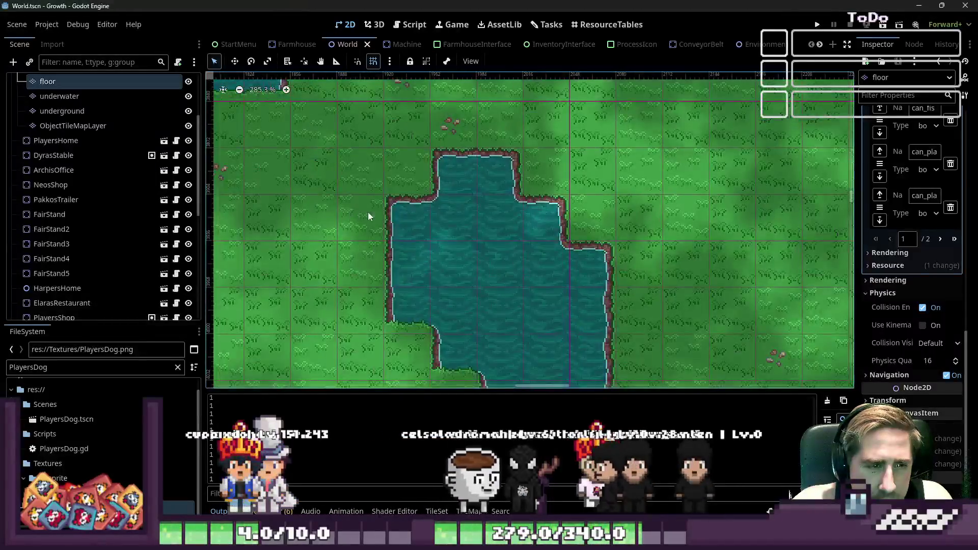
scroll(476, 227, up, 1)
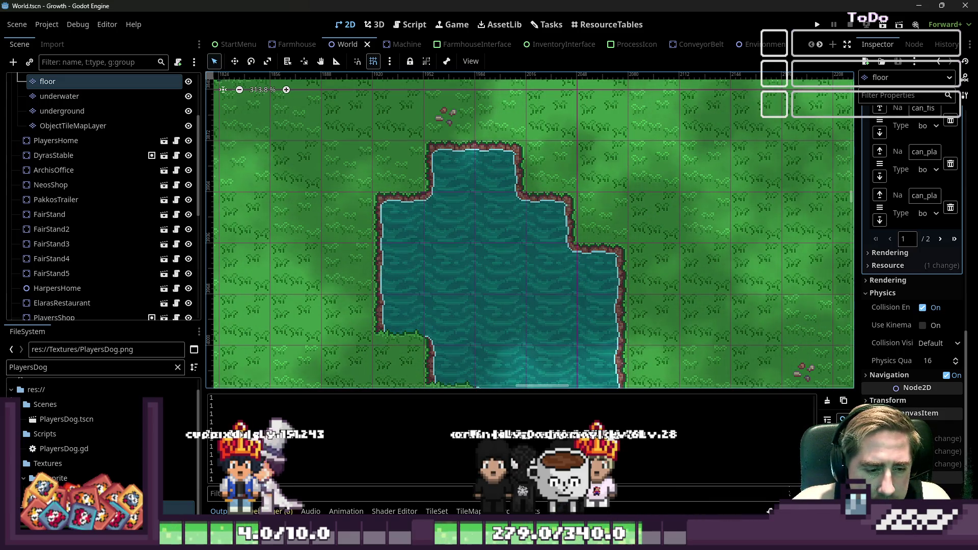
mouse_move(764, 547)
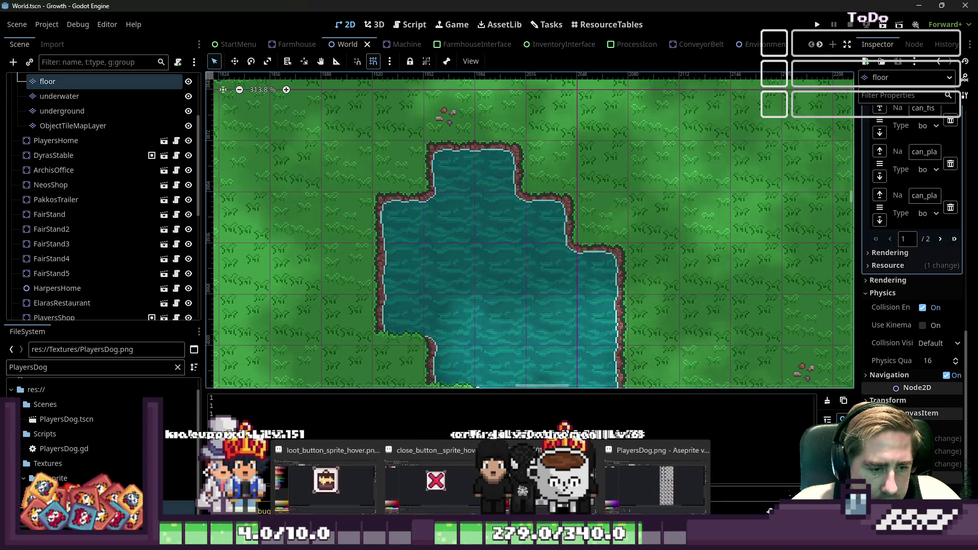
click(647, 459)
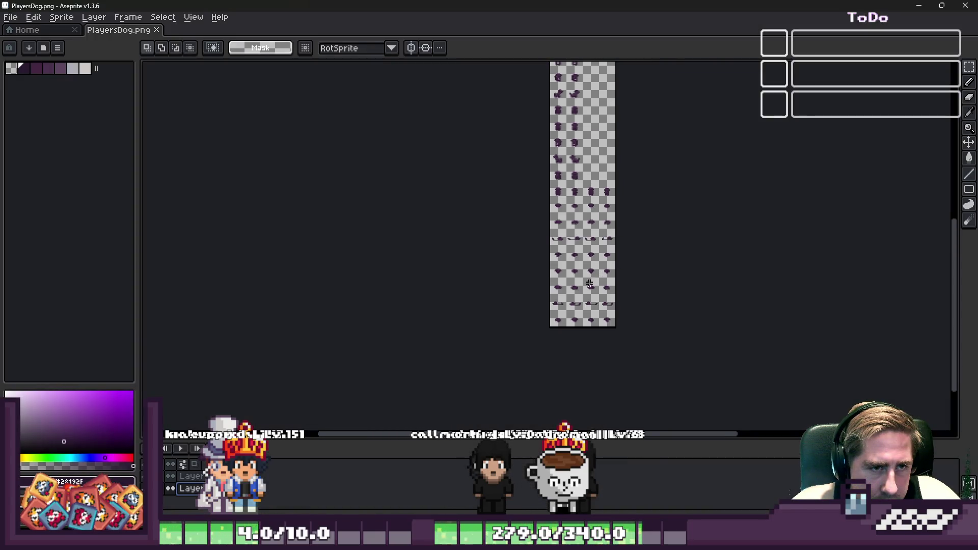
Step: Undo the last sprite change, zoom over PlayersDog.png's dog frames, and return to Godot
key(ctrl+z)
scroll(543, 100, up, 5)
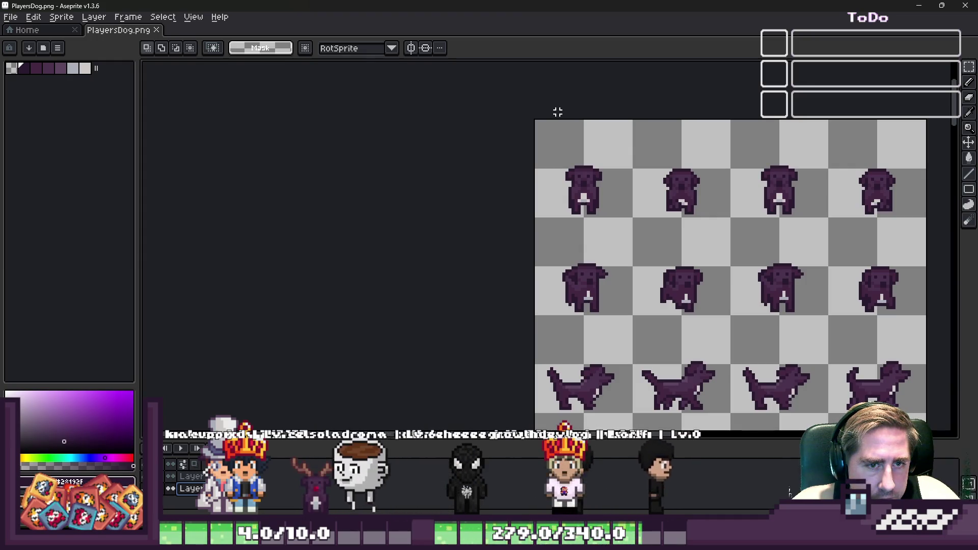
scroll(557, 112, down, 5)
scroll(572, 402, up, 3)
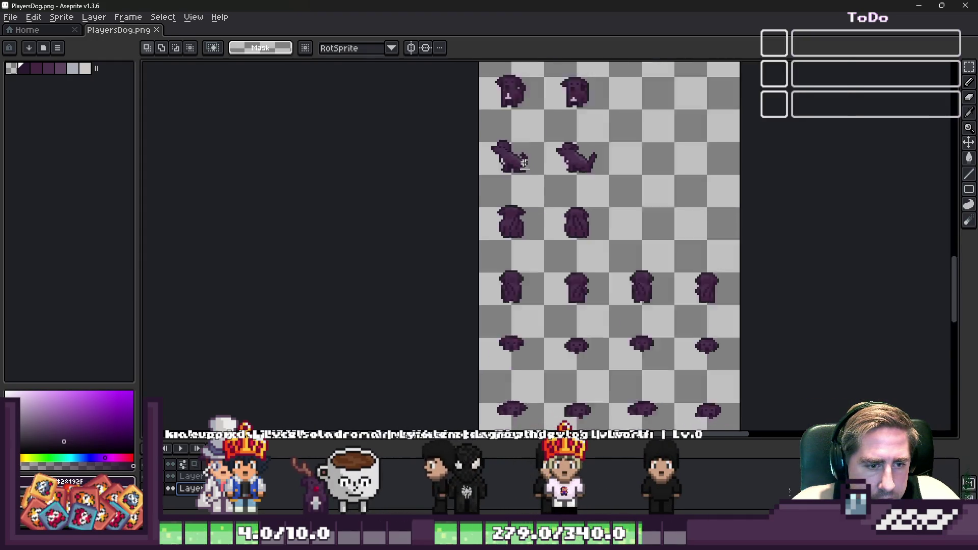
scroll(522, 356, down, 3)
scroll(507, 321, up, 4)
scroll(505, 318, down, 4)
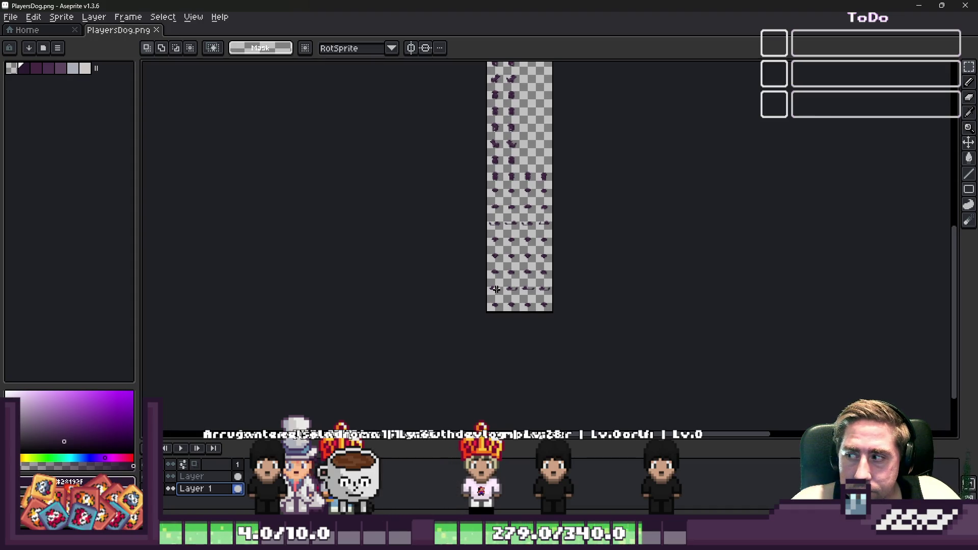
scroll(504, 313, down, 2)
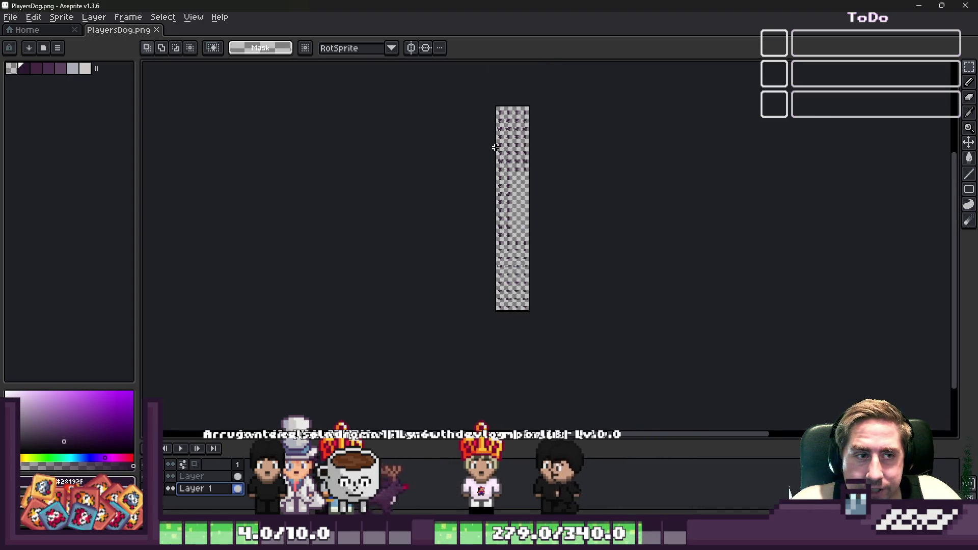
scroll(517, 93, up, 5)
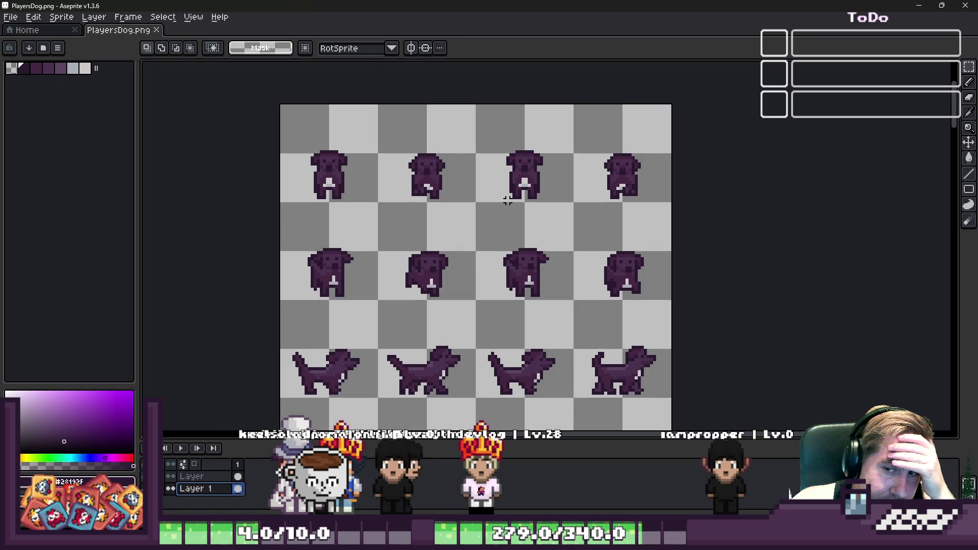
click(919, 6)
scroll(592, 167, down, 2)
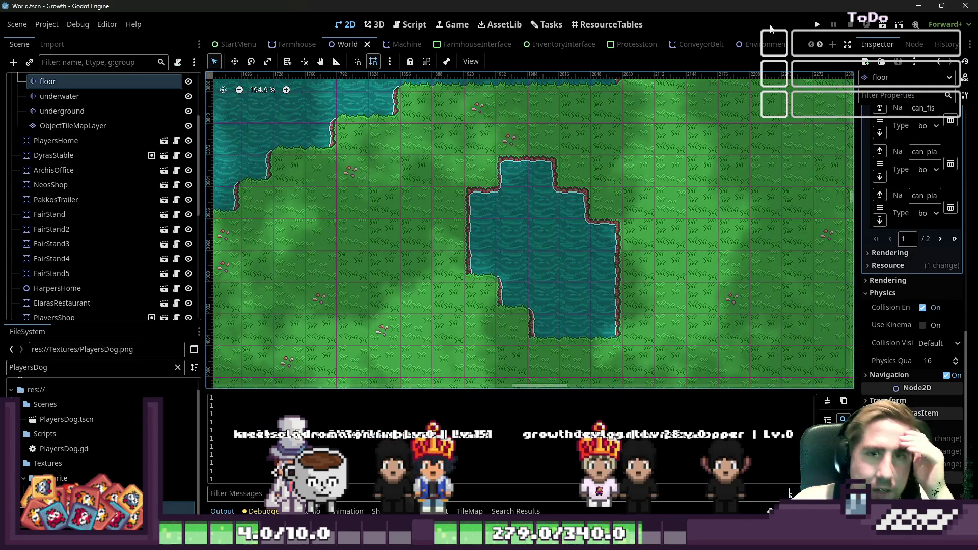
Step: Run Growth, create a character named 'dsagh', start playing, then stop with F8
click(817, 25)
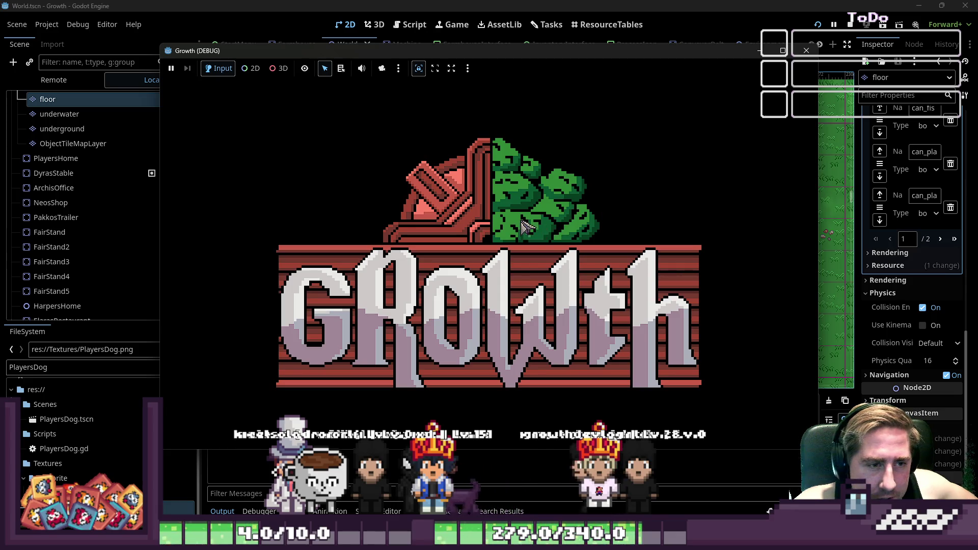
text(dsagh)
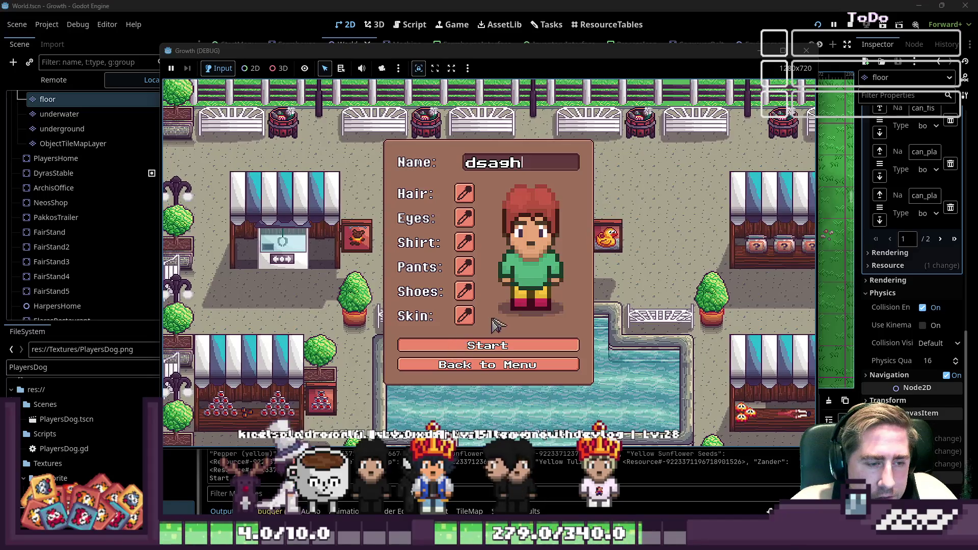
click(494, 346)
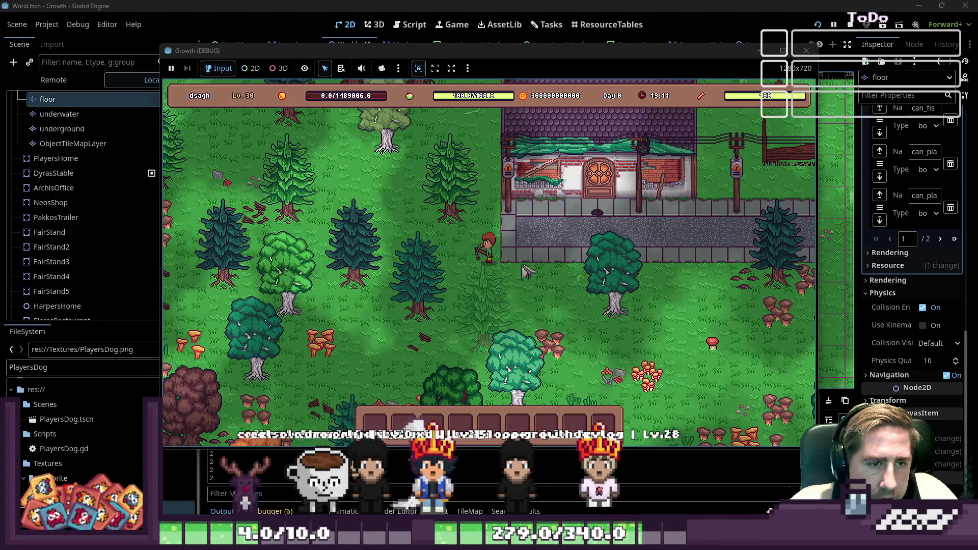
key(F8)
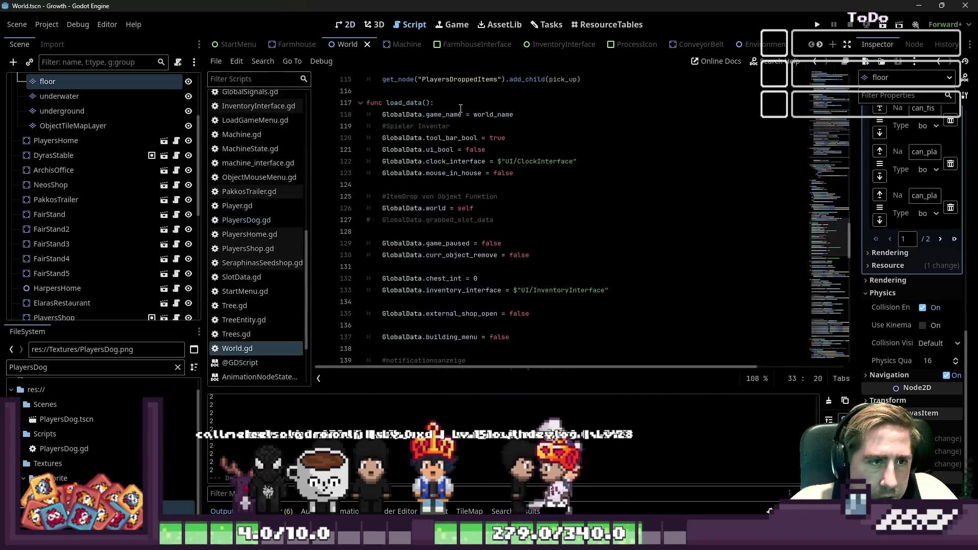
Step: Select the floor TileMap layer, enlarge its panel, and show street_tileset.png in TileSet Paint mode
scroll(162, 131, up, 3)
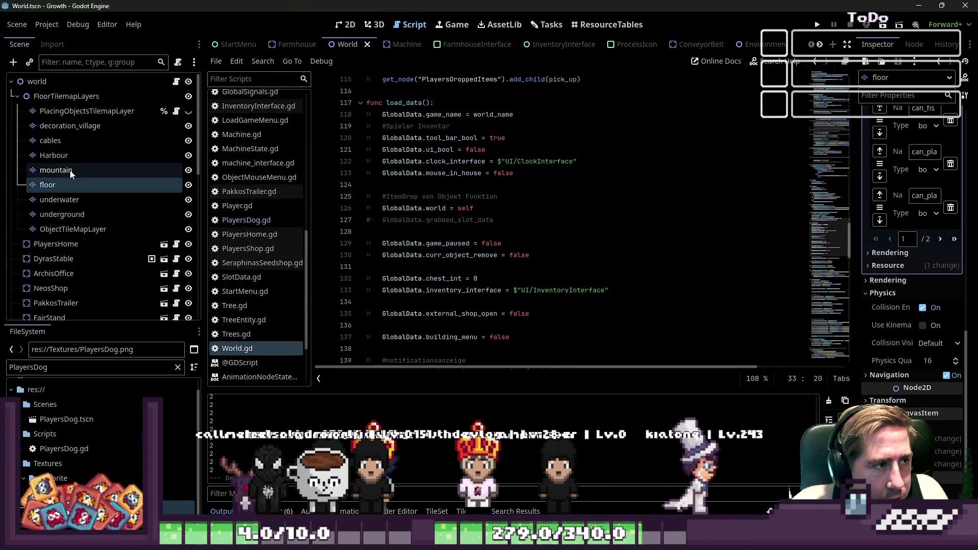
click(62, 172)
click(48, 185)
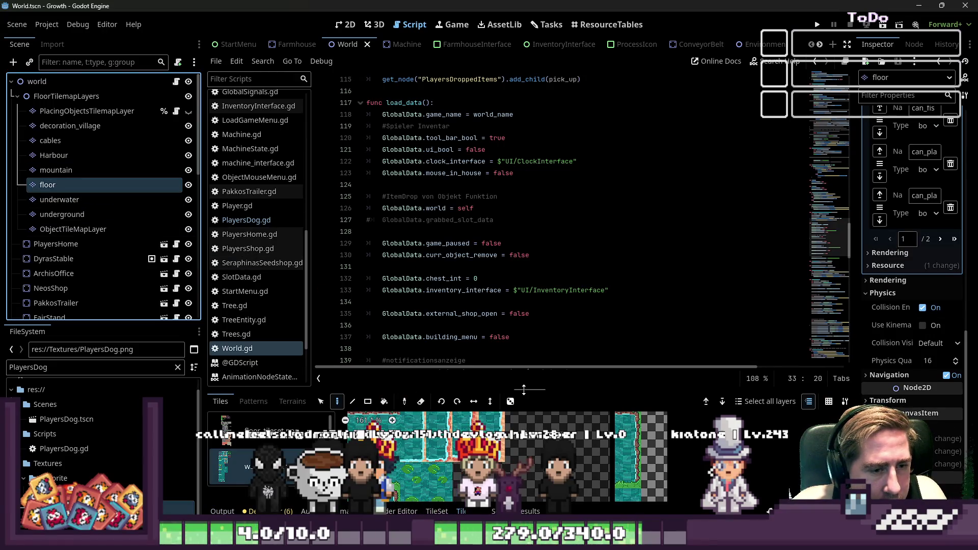
drag(524, 390, 524, 120)
click(271, 164)
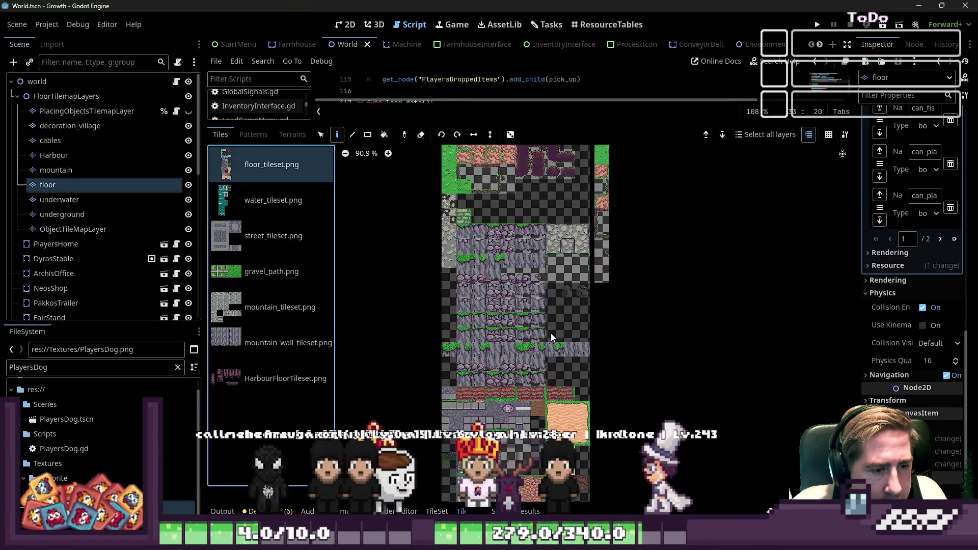
scroll(553, 336, up, 10)
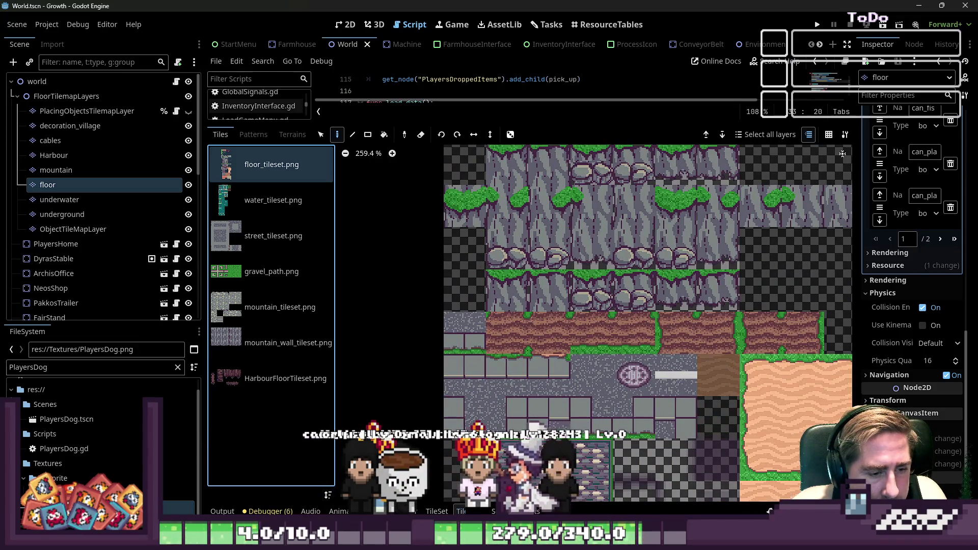
click(436, 511)
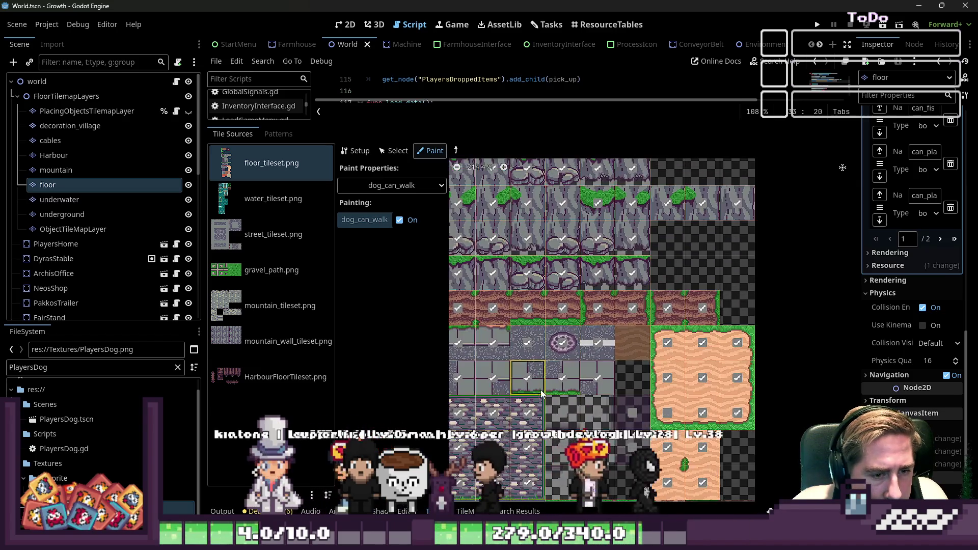
click(270, 234)
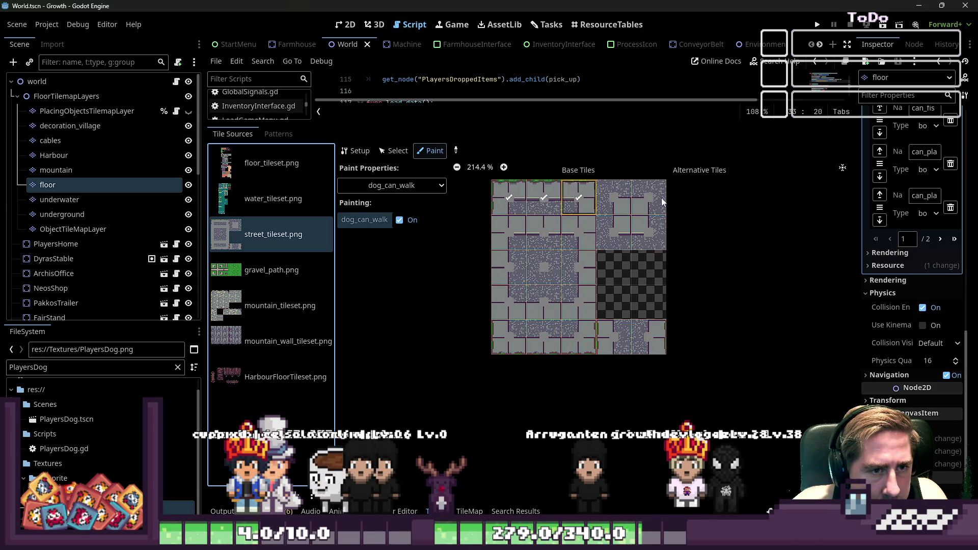
Step: Mark the street tiles' second row and the alternative floor tiles as dog_can_walk
drag(572, 241, 480, 247)
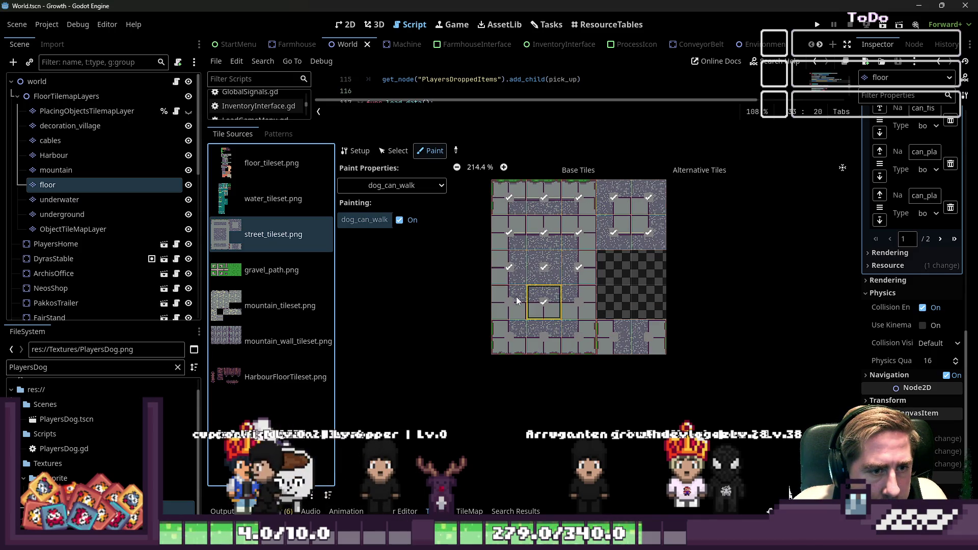
click(270, 163)
scroll(529, 257, down, 3)
scroll(573, 181, up, 5)
drag(656, 211, 668, 282)
click(672, 360)
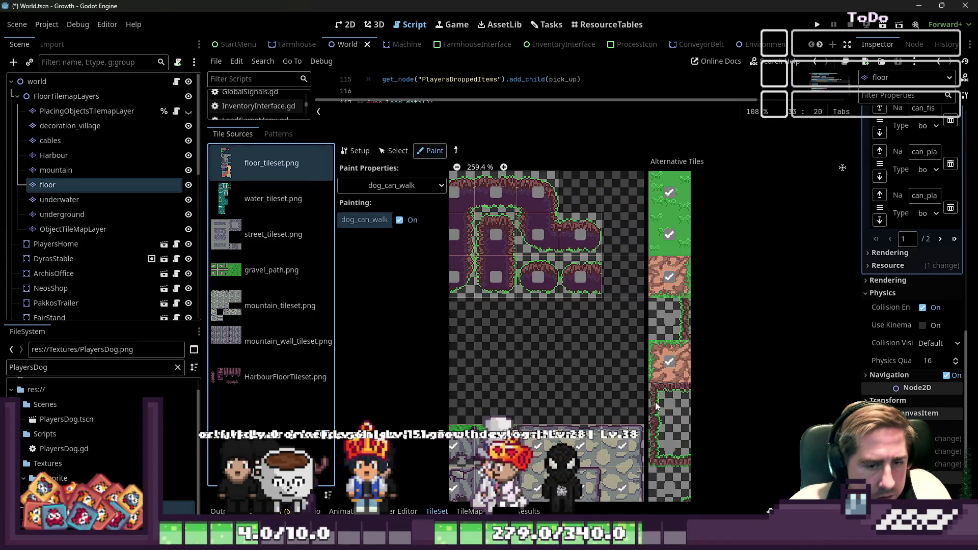
Step: Mark the mountain tiles' top two rows and the mountain wall tiles as dog_can_walk
scroll(671, 257, down, 2)
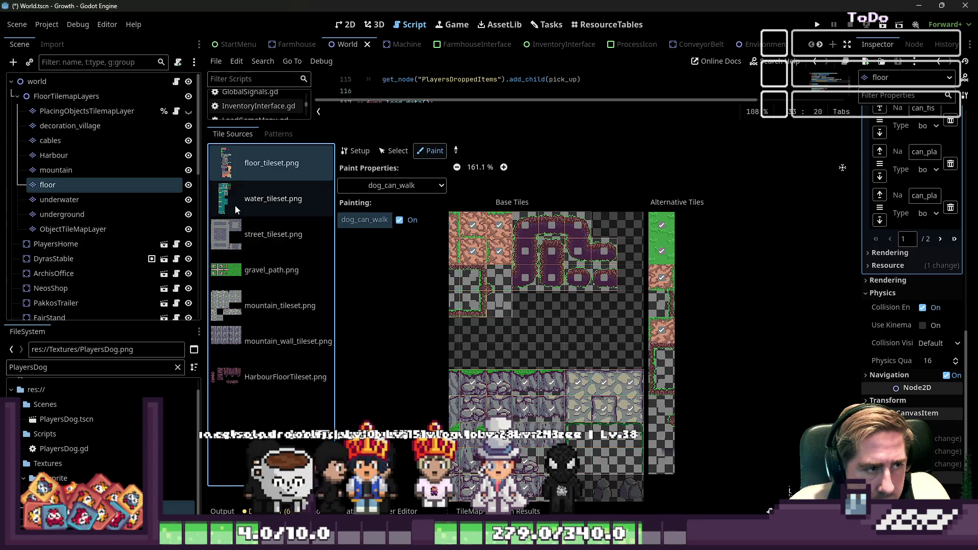
click(245, 317)
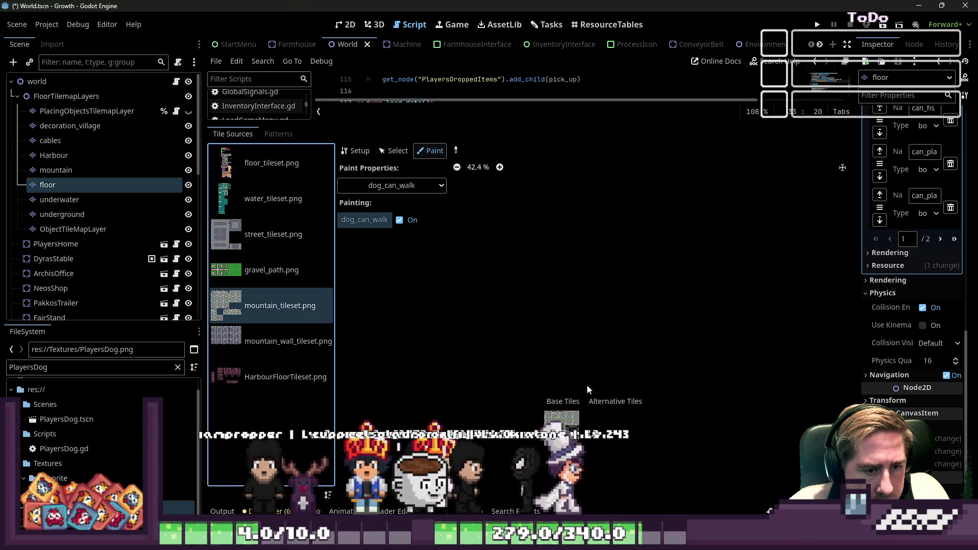
scroll(588, 376, up, 2)
mouse_move(546, 265)
mouse_down()
mouse_move(662, 265)
mouse_move(732, 304)
mouse_move(520, 311)
mouse_move(668, 351)
mouse_move(551, 349)
mouse_up()
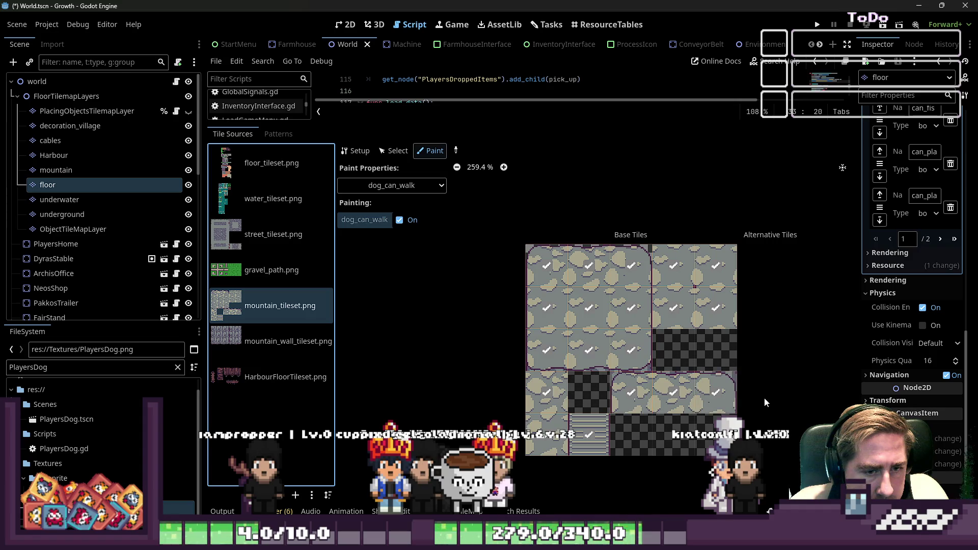
click(289, 342)
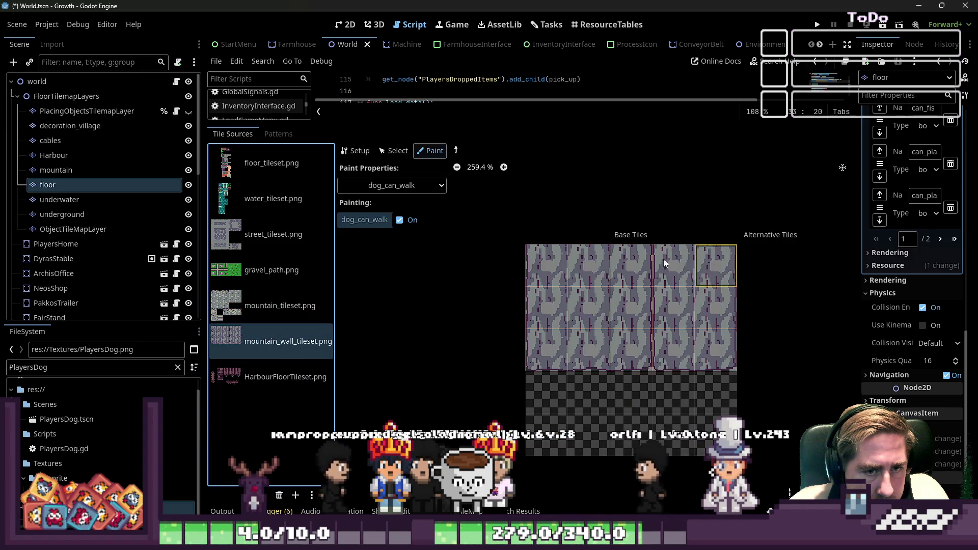
mouse_move(534, 270)
mouse_down()
mouse_move(686, 309)
mouse_move(555, 348)
mouse_move(611, 347)
mouse_up()
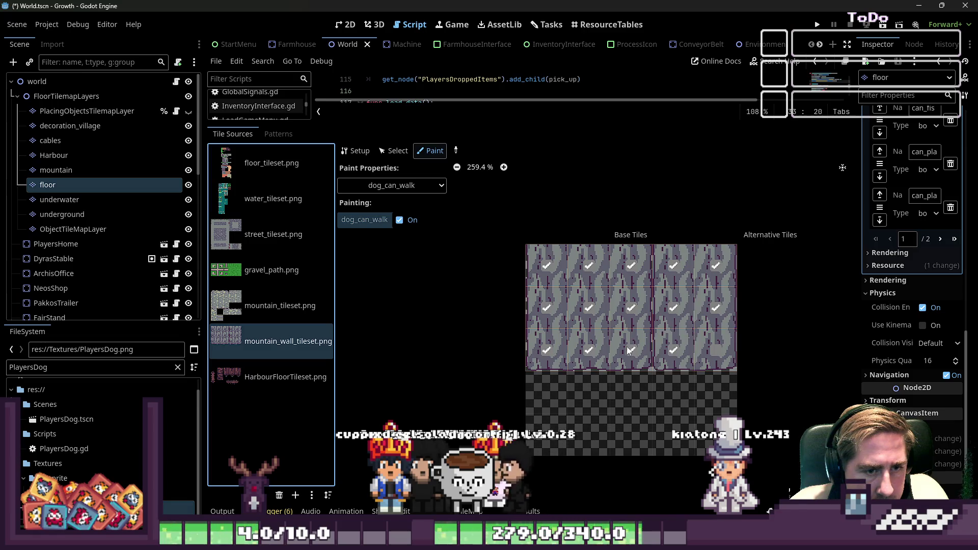
click(306, 377)
scroll(589, 359, up, 3)
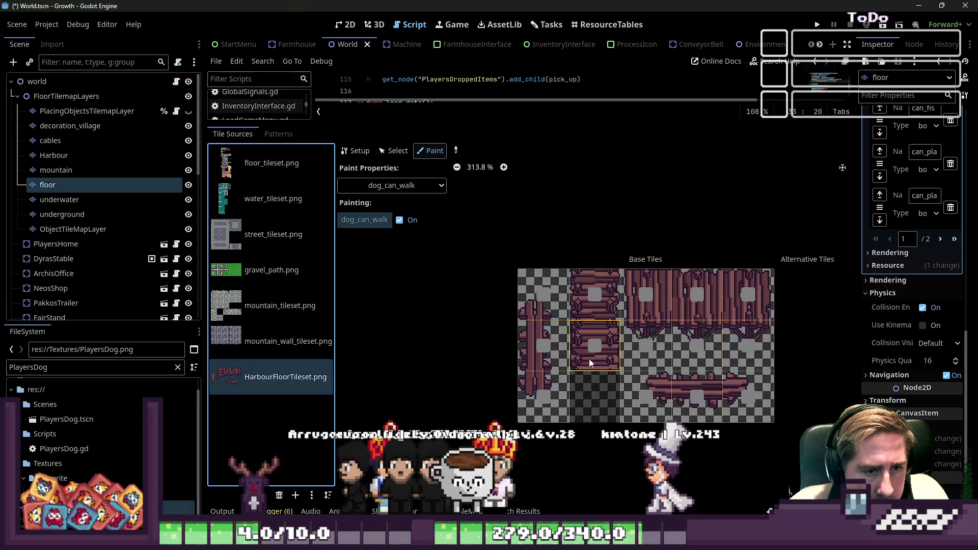
Step: Mark the harbour atlas top row, bottom row and left column dog_can_walk, then return to the 2D map
drag(603, 304, 759, 292)
drag(738, 386, 665, 397)
drag(541, 396, 552, 293)
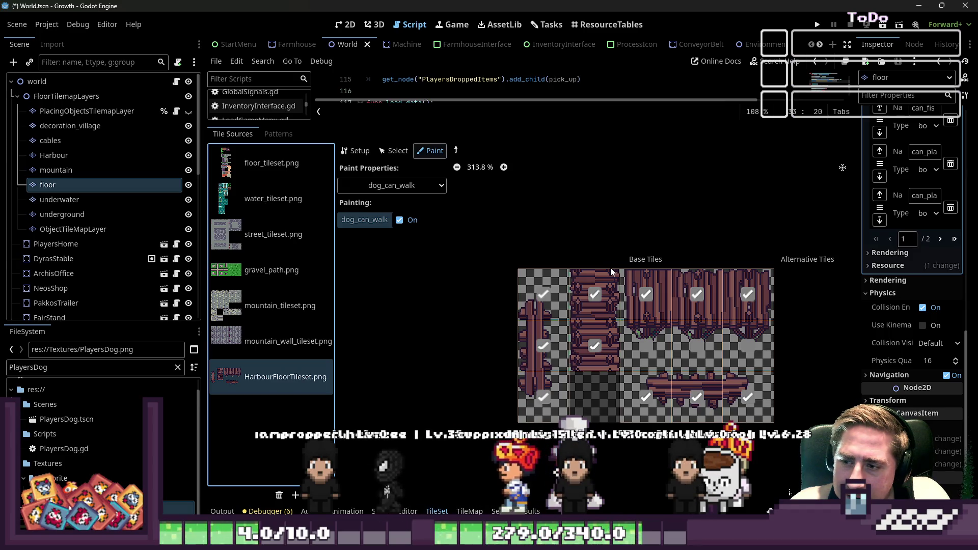
click(345, 24)
scroll(577, 400, down, 5)
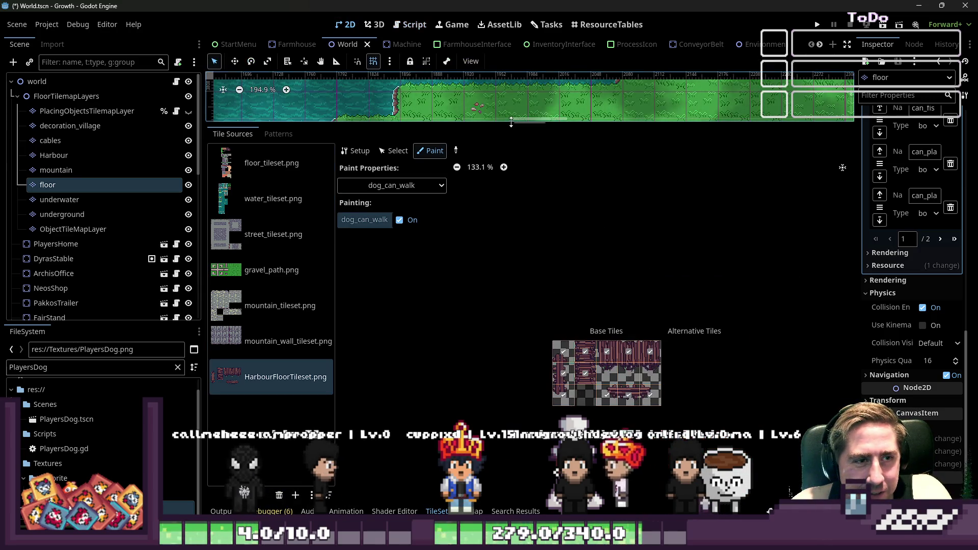
Step: Enlarge the World map to inspect the pond, then open PlayersDog.gd in the script editor
drag(509, 124, 509, 399)
scroll(435, 244, down, 5)
scroll(560, 244, right, 5)
scroll(566, 241, up, 2)
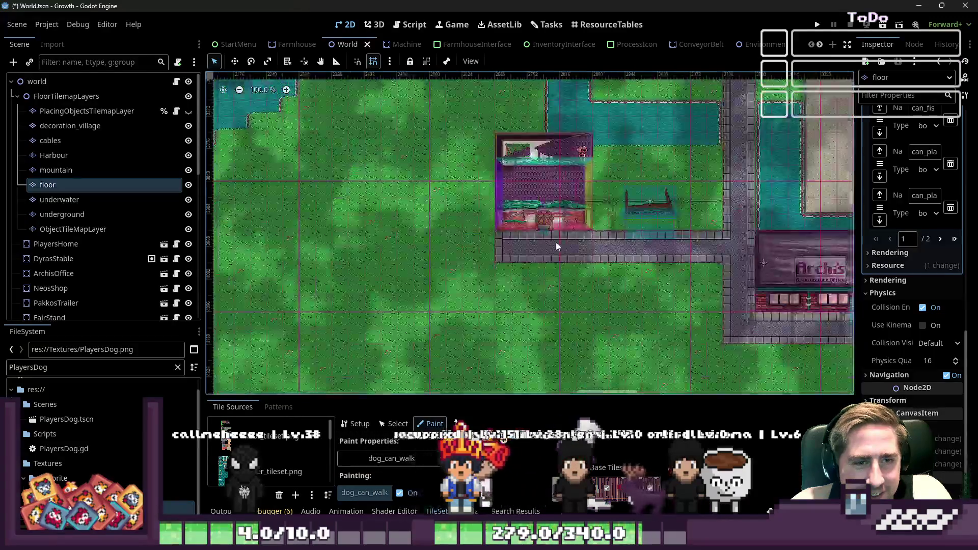
scroll(602, 255, down, 2)
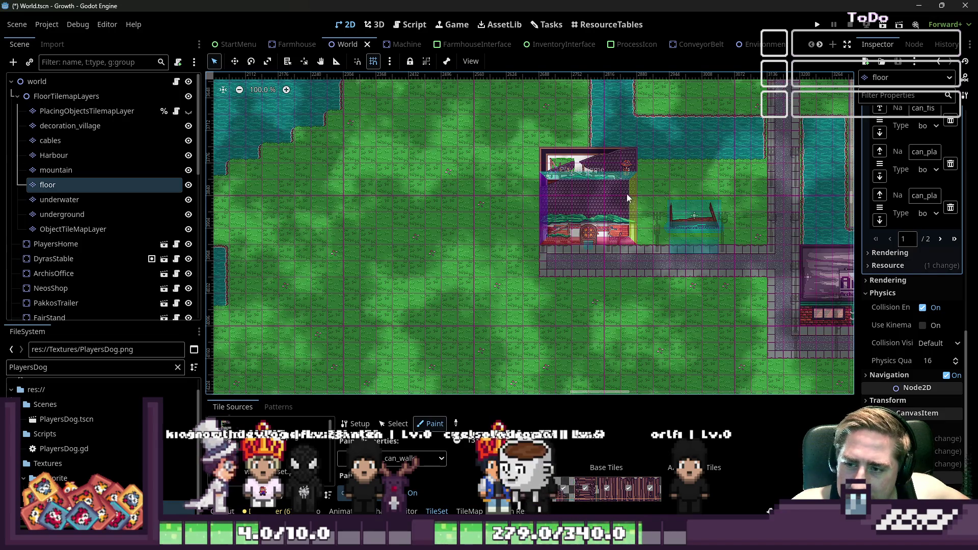
scroll(507, 264, up, 10)
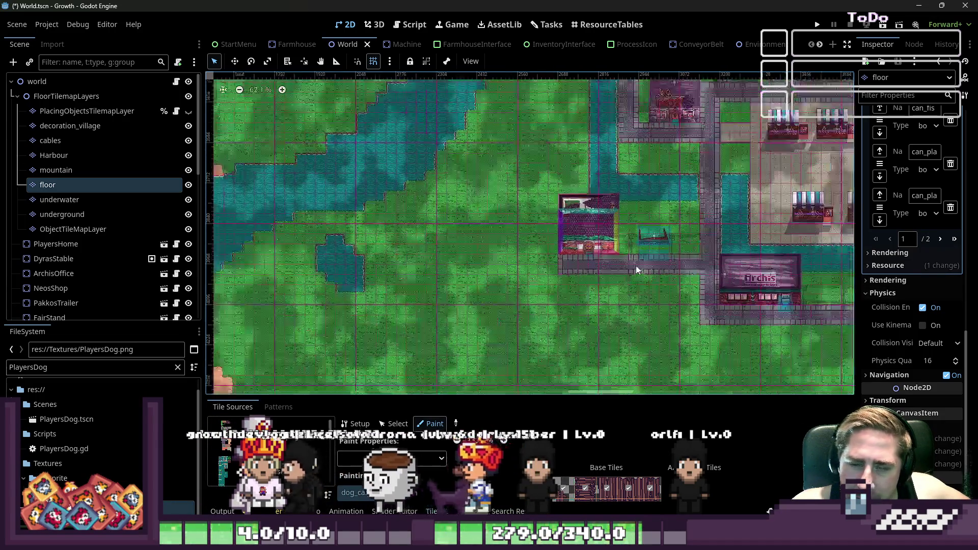
scroll(436, 260, up, 4)
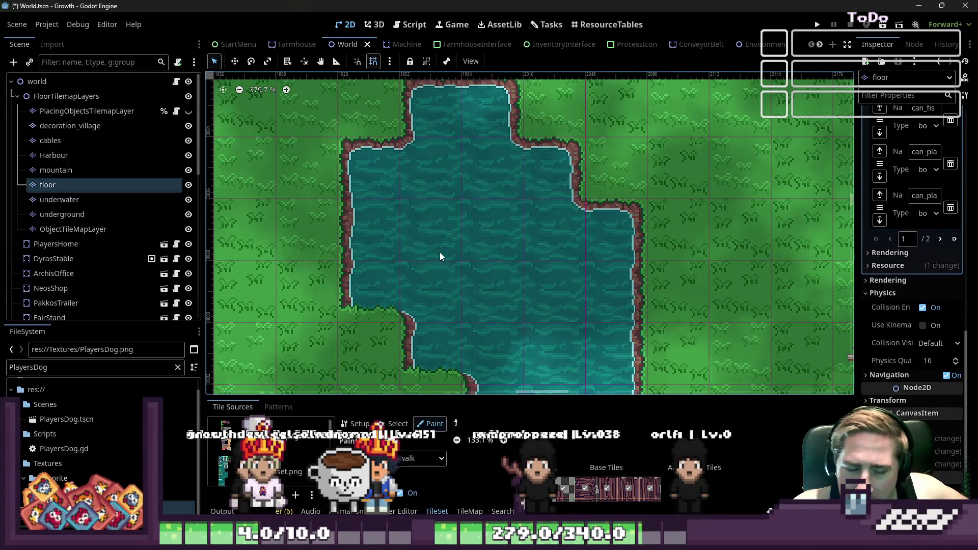
scroll(439, 252, down, 8)
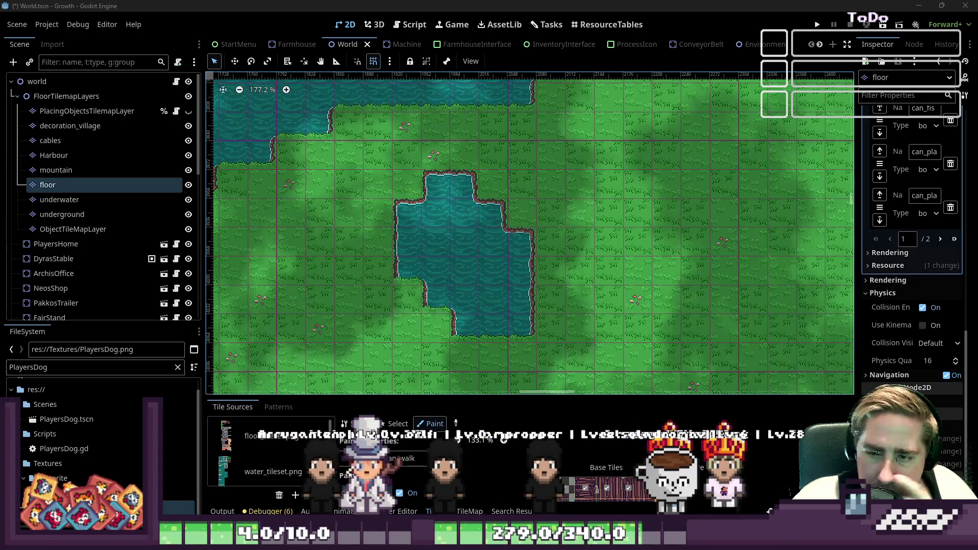
scroll(601, 254, down, 2)
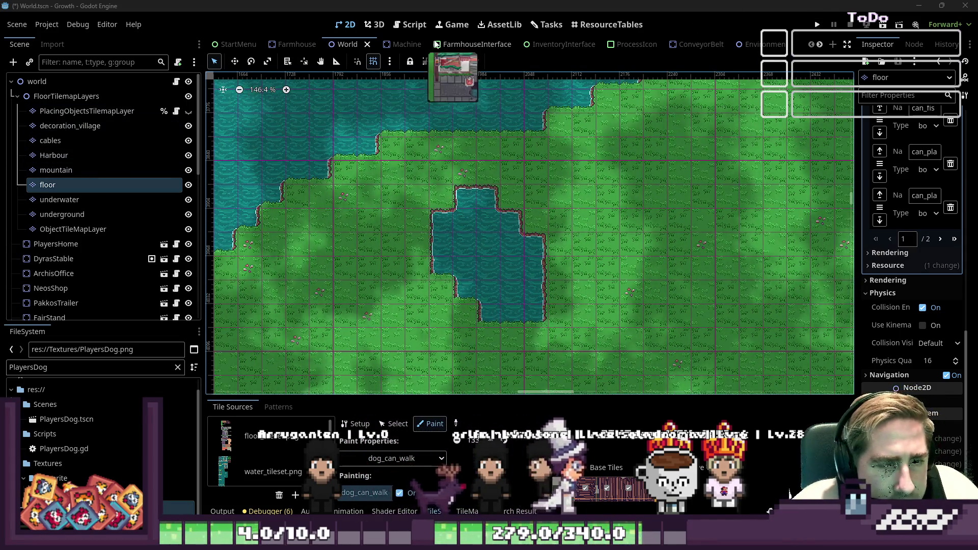
click(409, 24)
click(246, 219)
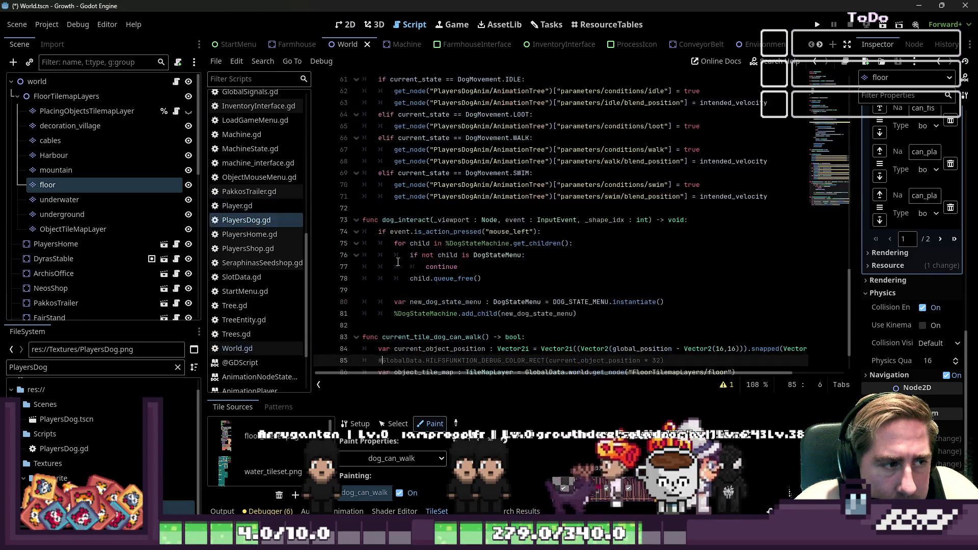
Step: Scroll through PlayersDog.gd, reviewing the code around lines 36 and 61
scroll(482, 234, up, 10)
click(518, 208)
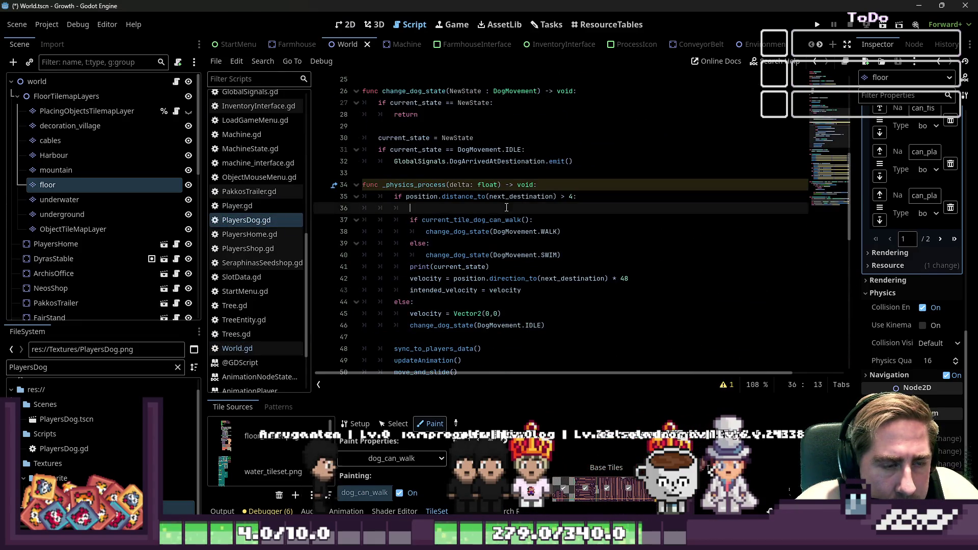
scroll(518, 183, down, 1)
scroll(518, 184, down, 12)
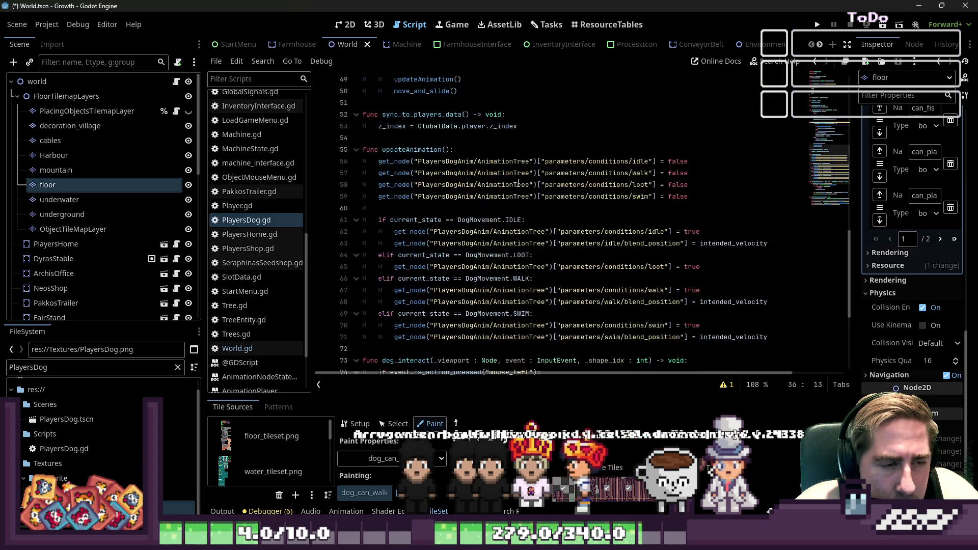
scroll(518, 183, up, 4)
click(503, 172)
scroll(503, 175, down, 4)
scroll(504, 175, up, 13)
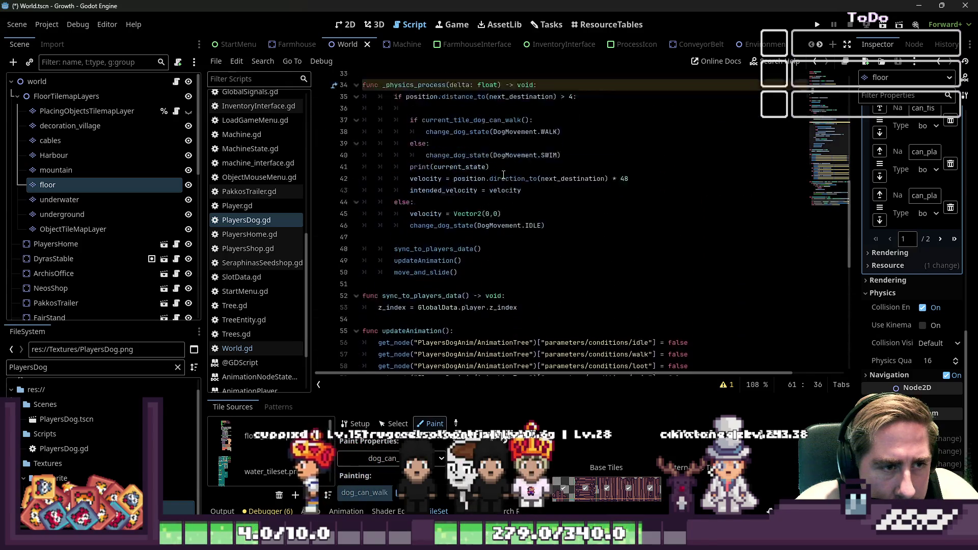
scroll(503, 175, down, 13)
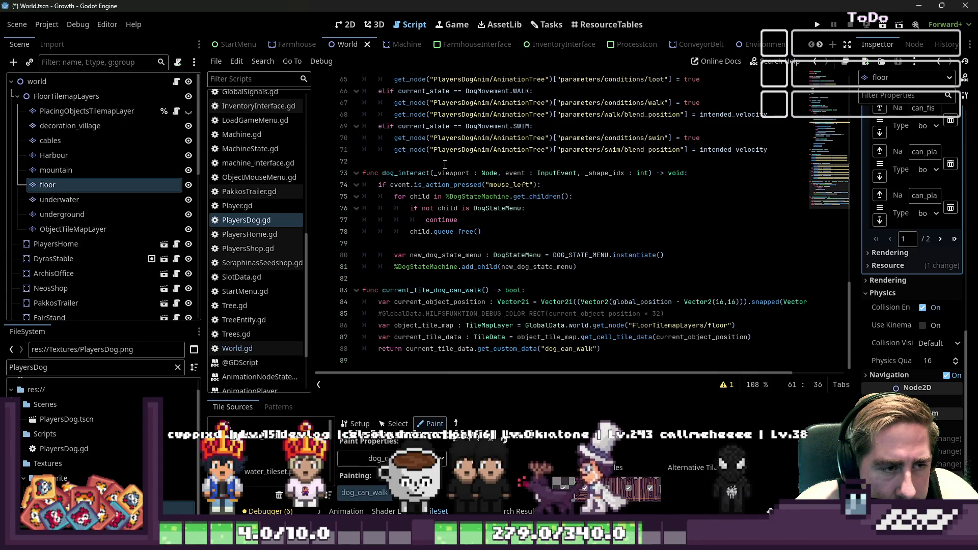
scroll(445, 165, up, 3)
scroll(444, 165, up, 1)
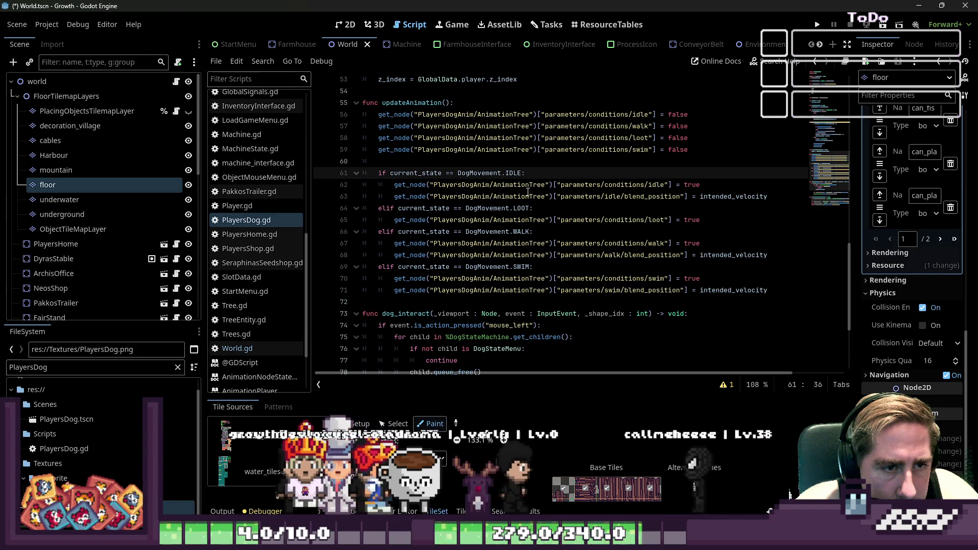
scroll(562, 183, down, 4)
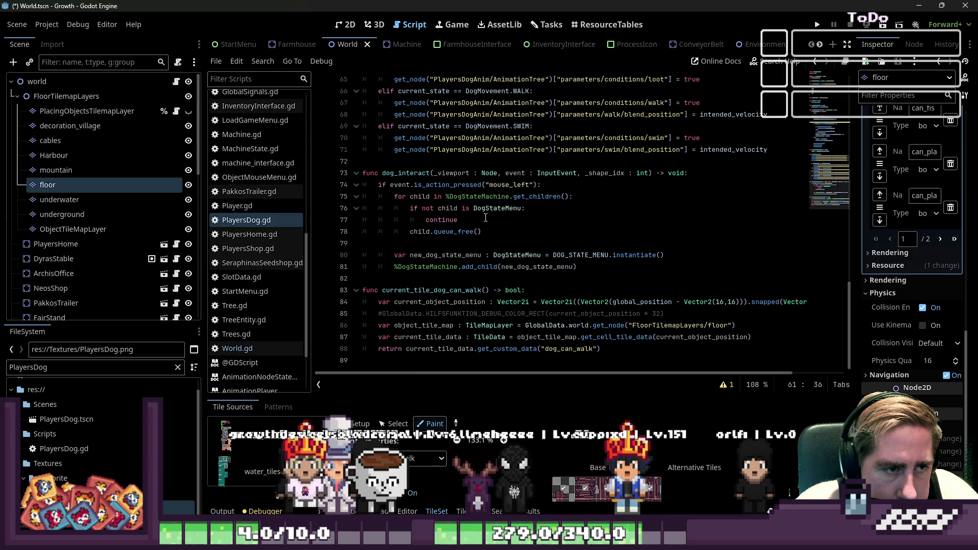
scroll(487, 216, up, 8)
scroll(480, 213, up, 2)
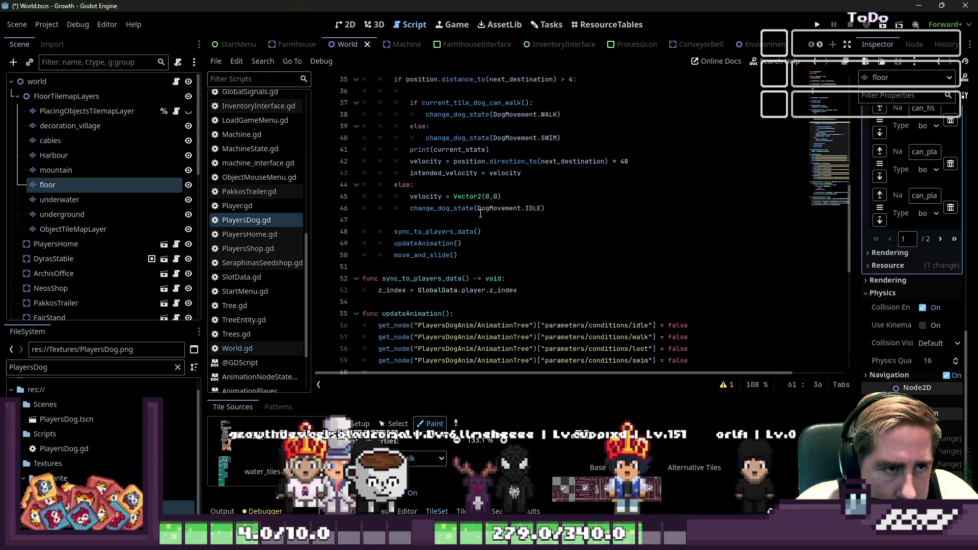
Step: Inspect updateAnimation, intended_velocity and next_destination in the dog's movement code
double_click(428, 313)
scroll(448, 277, up, 3)
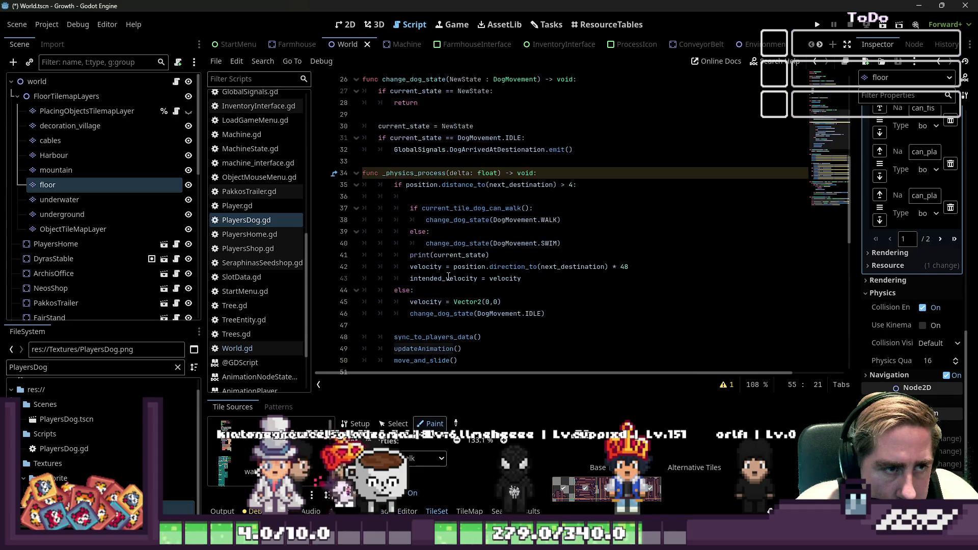
click(436, 187)
click(512, 197)
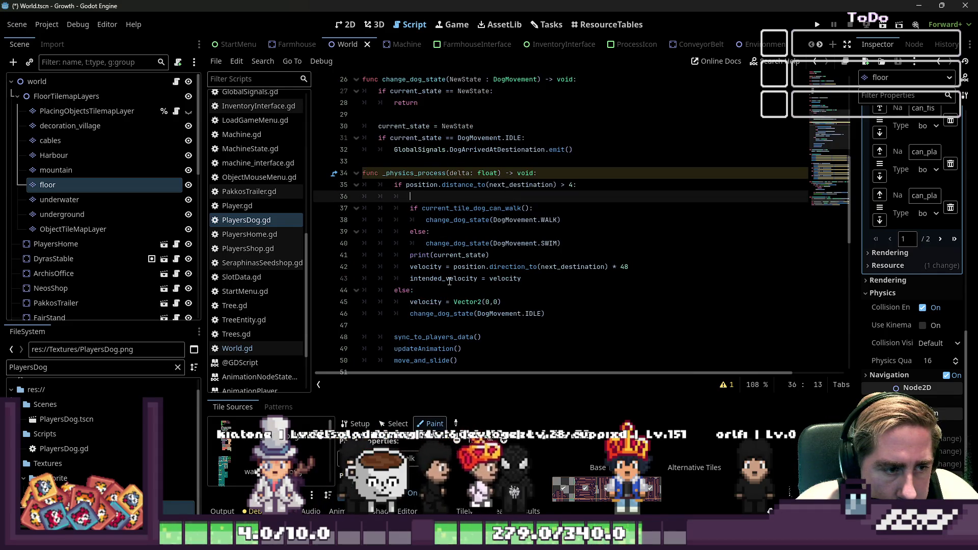
click(490, 278)
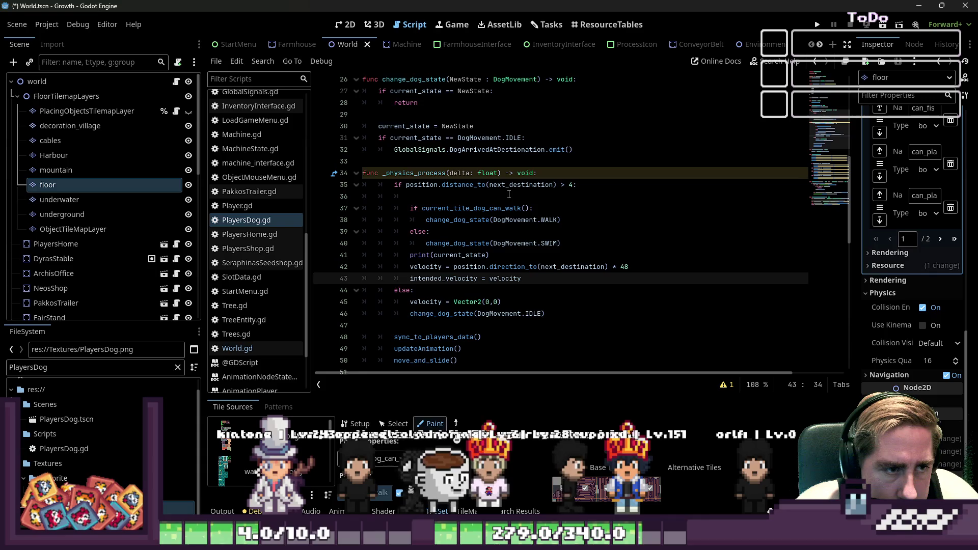
double_click(520, 184)
scroll(582, 220, up, 2)
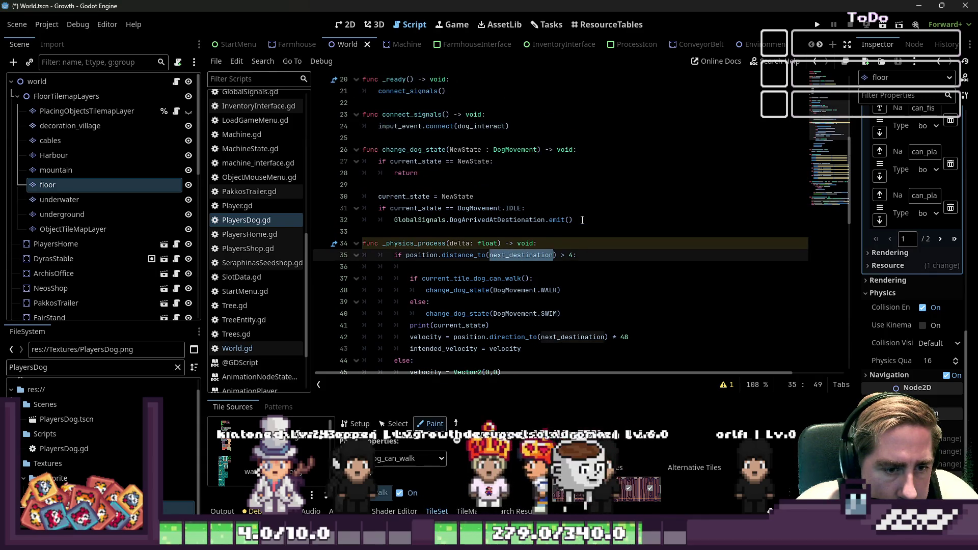
scroll(582, 220, up, 6)
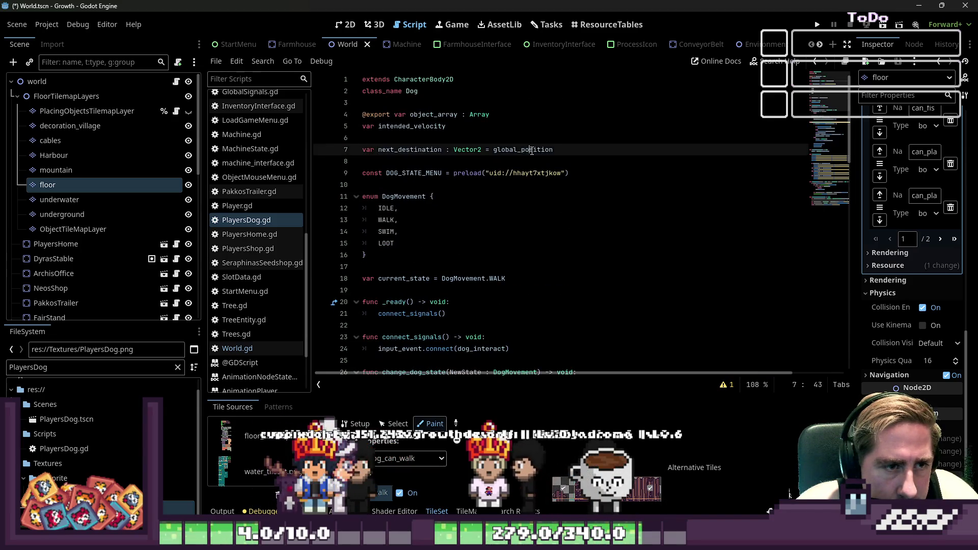
Step: Delete and restore global_position on line 7, then save and run the game with F5
double_click(530, 150)
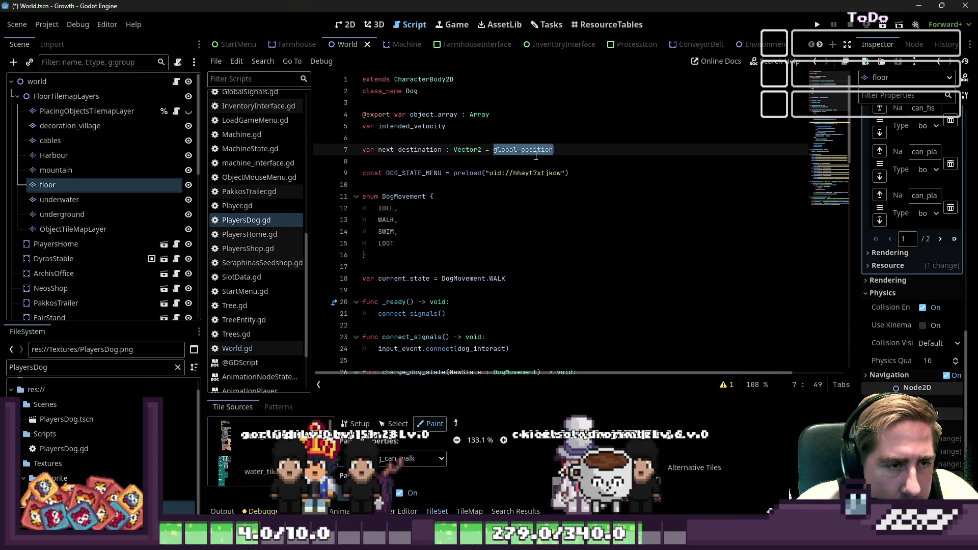
key(BackSpace)
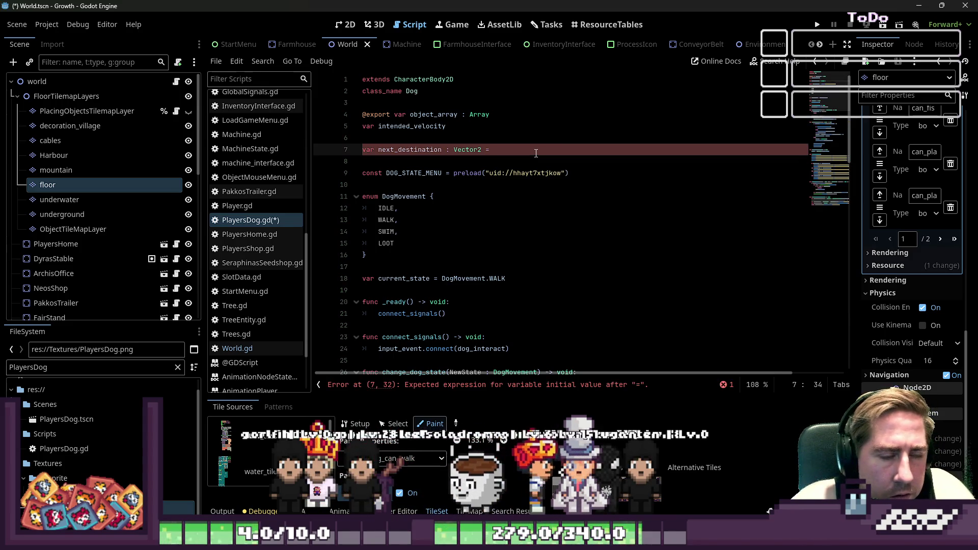
click(558, 128)
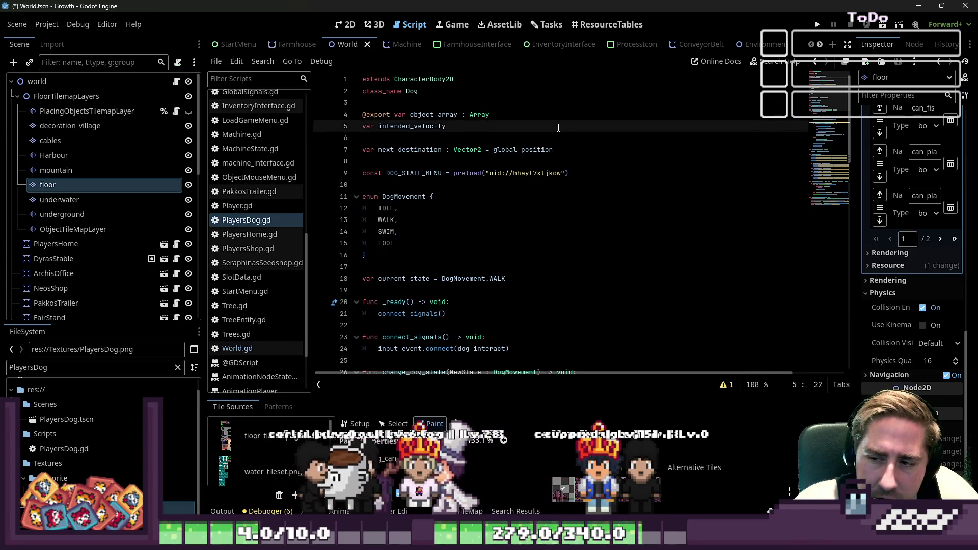
key(F5)
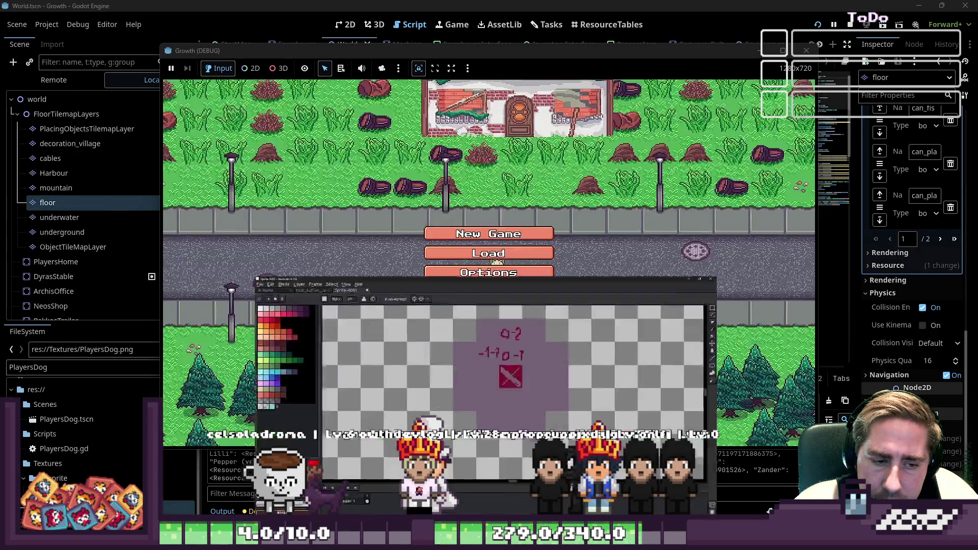
Step: Quit Aseprite without saving and start a new Growth game with a character named 'sadg'
key(alt+F4)
click(498, 298)
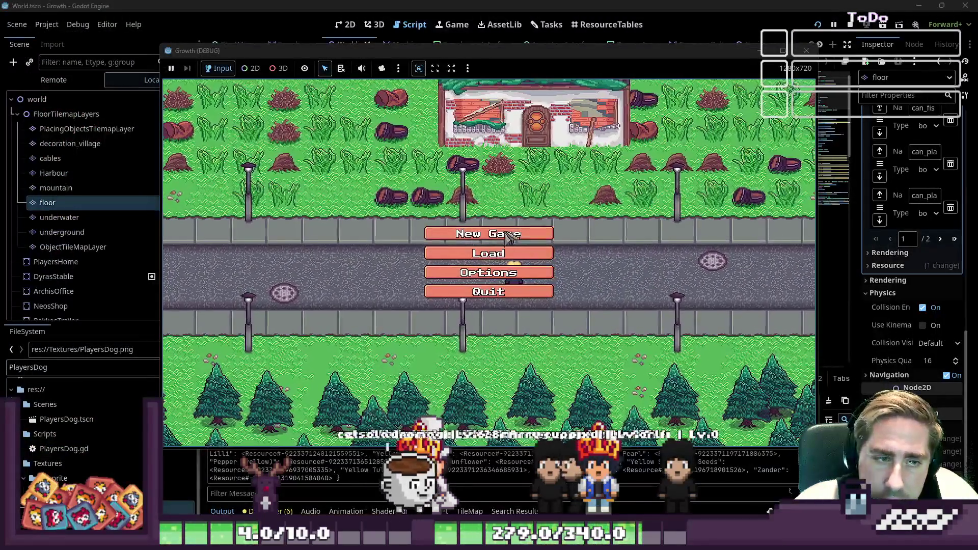
click(488, 233)
text(sadg)
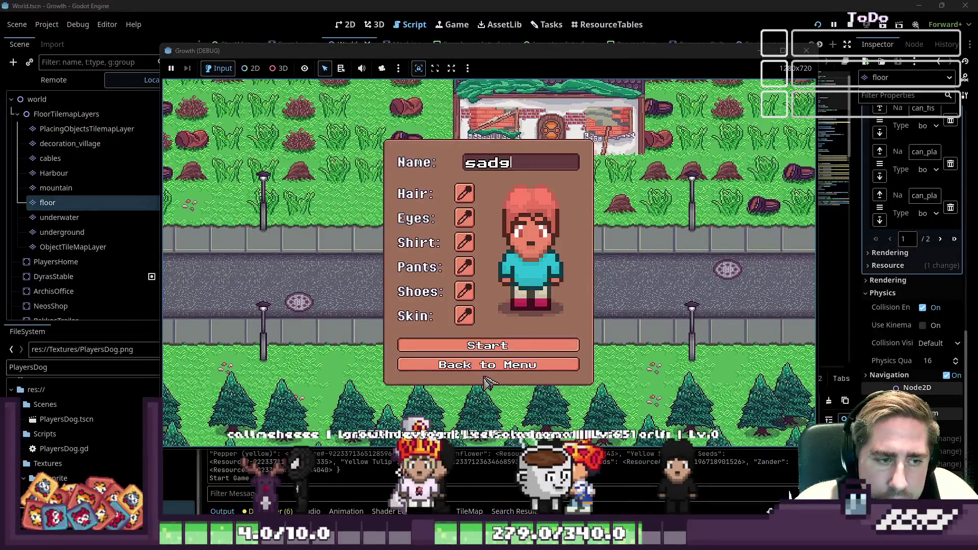
click(486, 346)
Step: Walk the character through the forest and north past the pond, then stop the game
key(s)
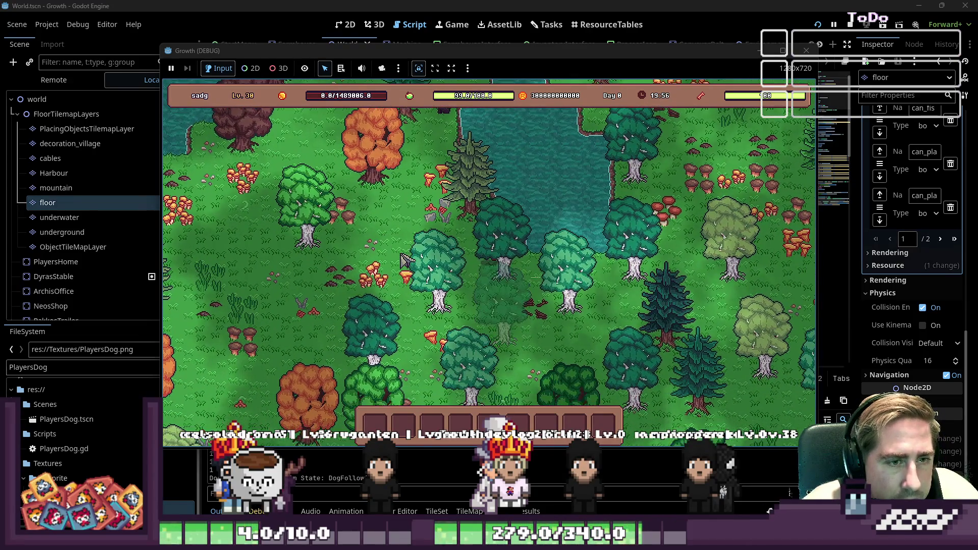
key(d)
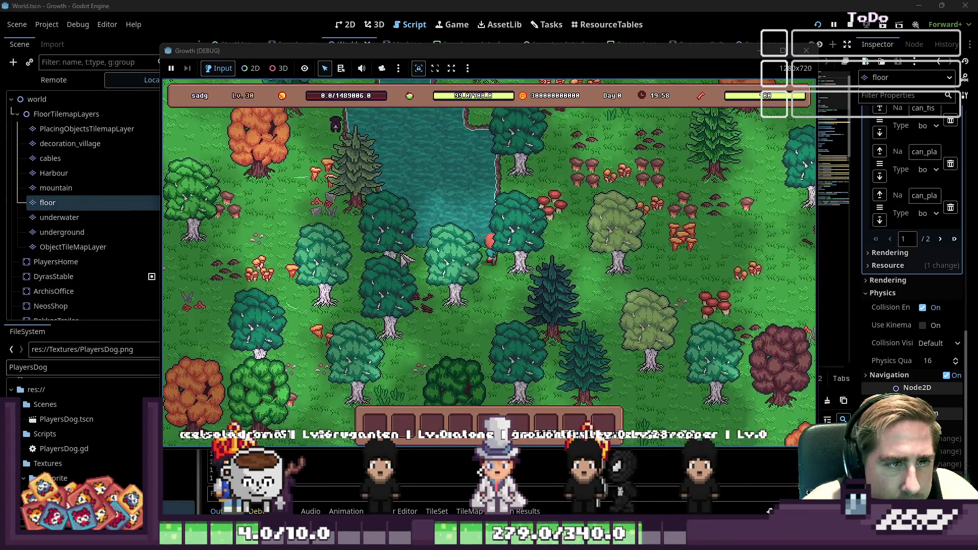
key(d)
key(w)
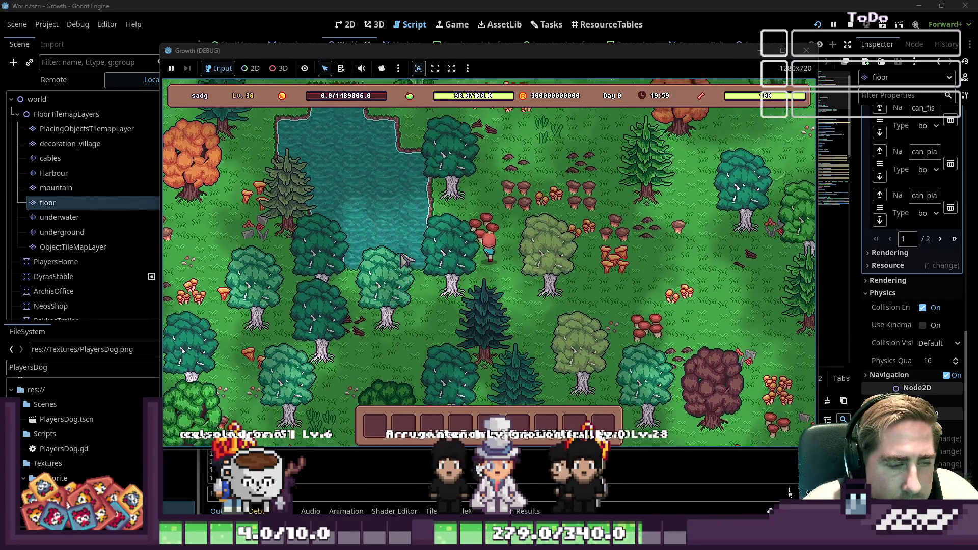
key(w)
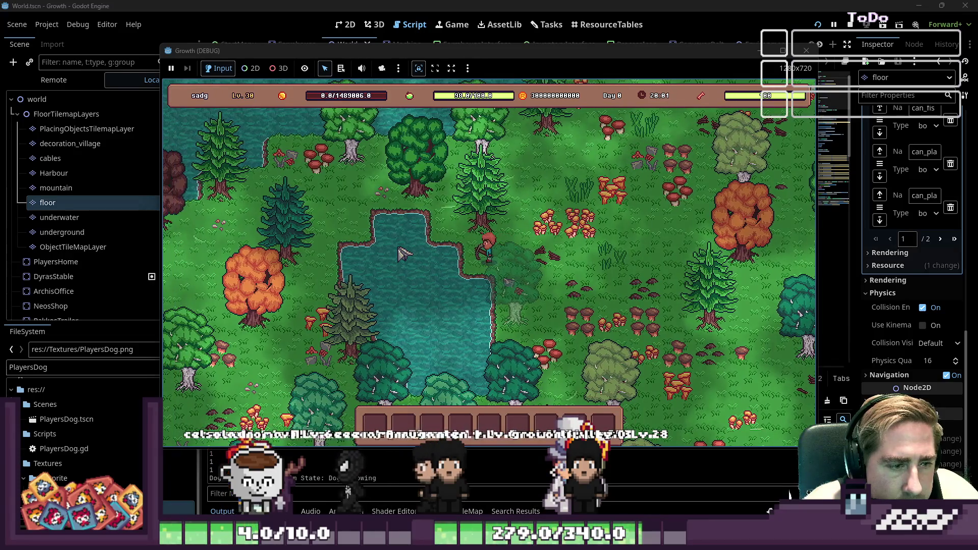
key(w)
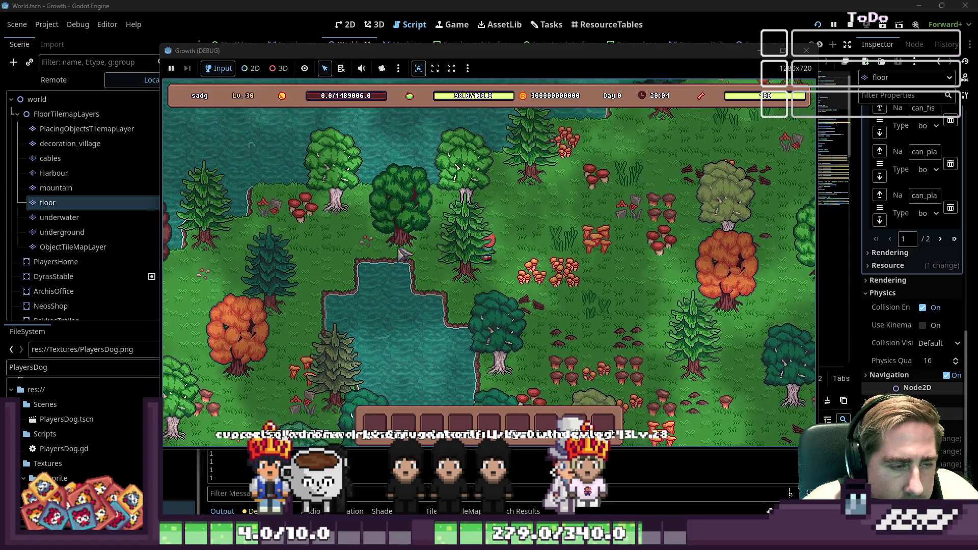
key(a)
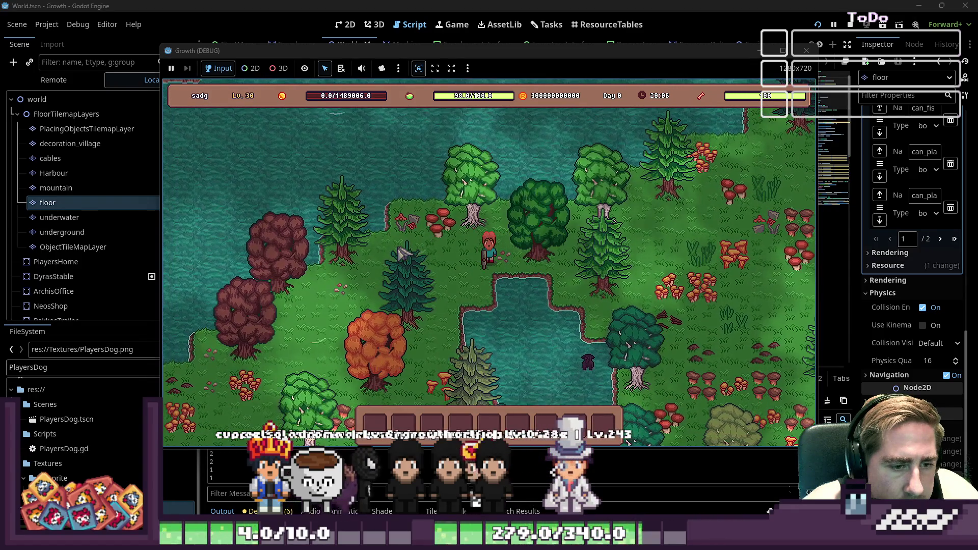
click(804, 51)
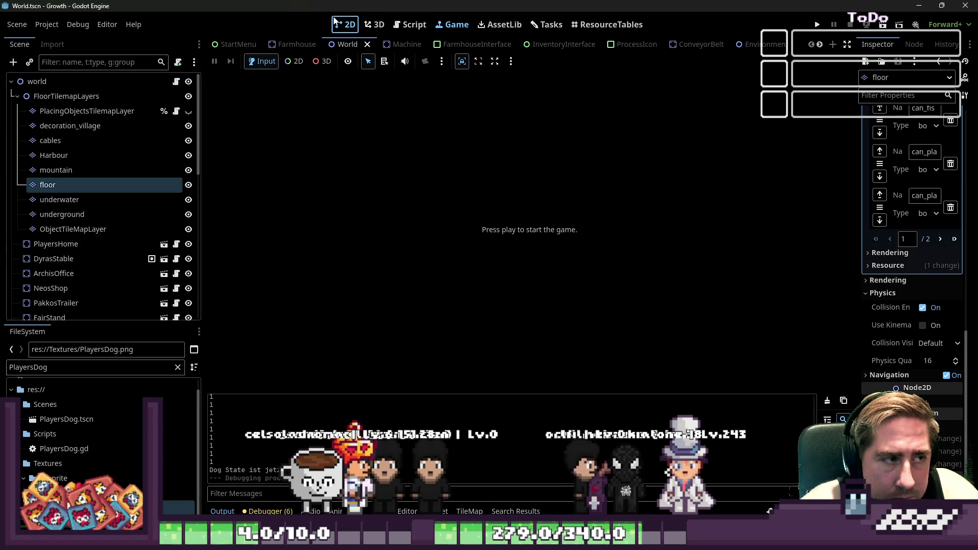
Step: Open the PlayersDog scene in the 2D view
click(346, 24)
scroll(473, 247, up, 8)
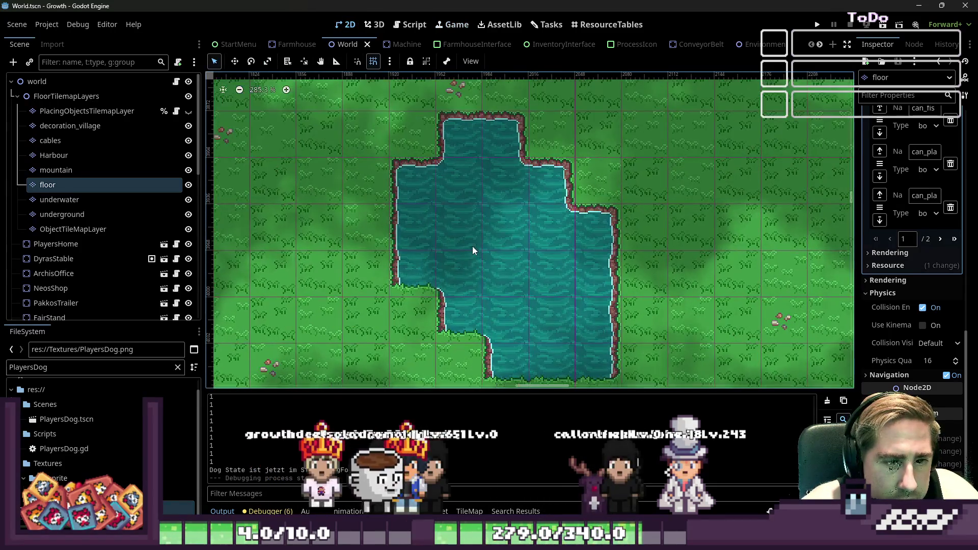
click(402, 24)
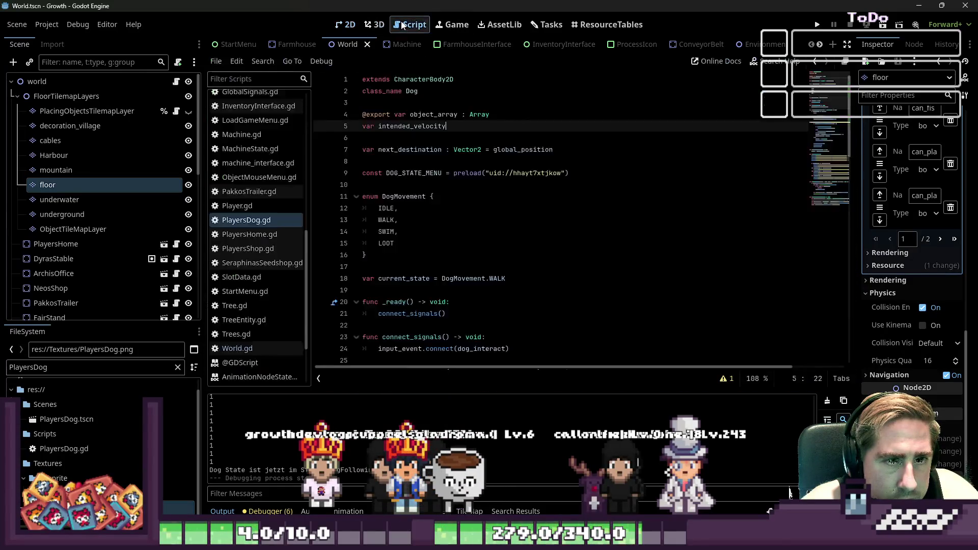
scroll(102, 204, down, 5)
scroll(687, 46, down, 3)
scroll(690, 45, down, 9)
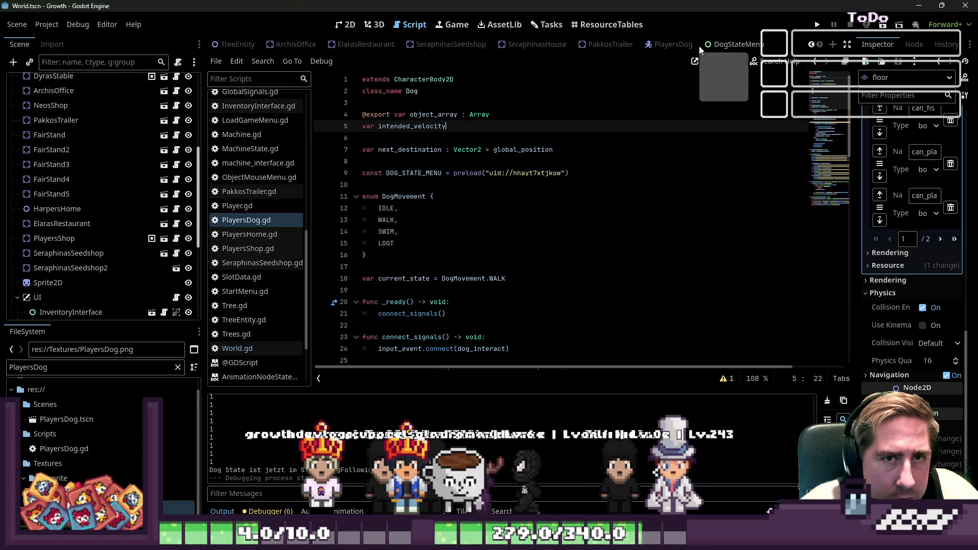
click(673, 44)
click(347, 25)
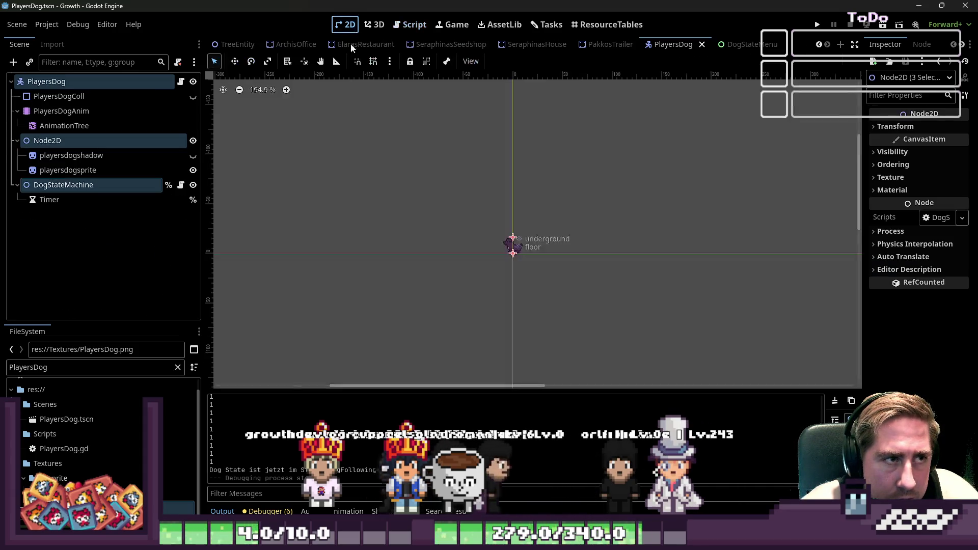
scroll(557, 250, up, 10)
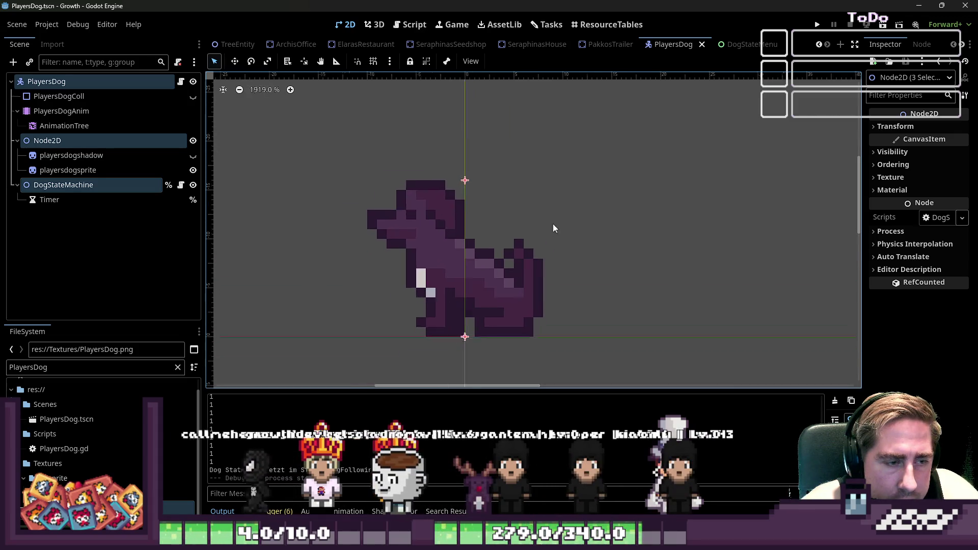
Step: Add a GPUParticles2D node to PlayersDog, try its emitting and sub-emitter settings, then delete it
click(12, 62)
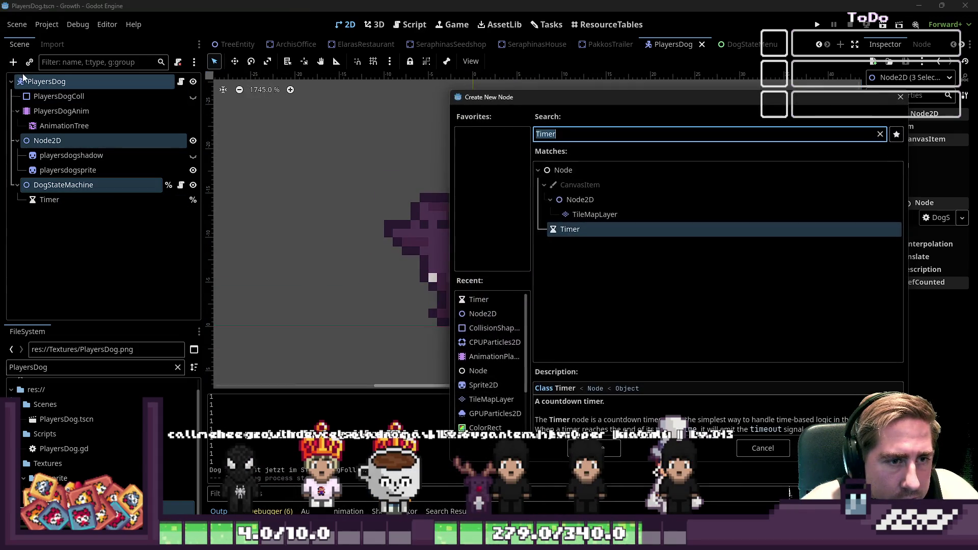
text(Emit)
key(BackSpace)
key(BackSpace)
key(BackSpace)
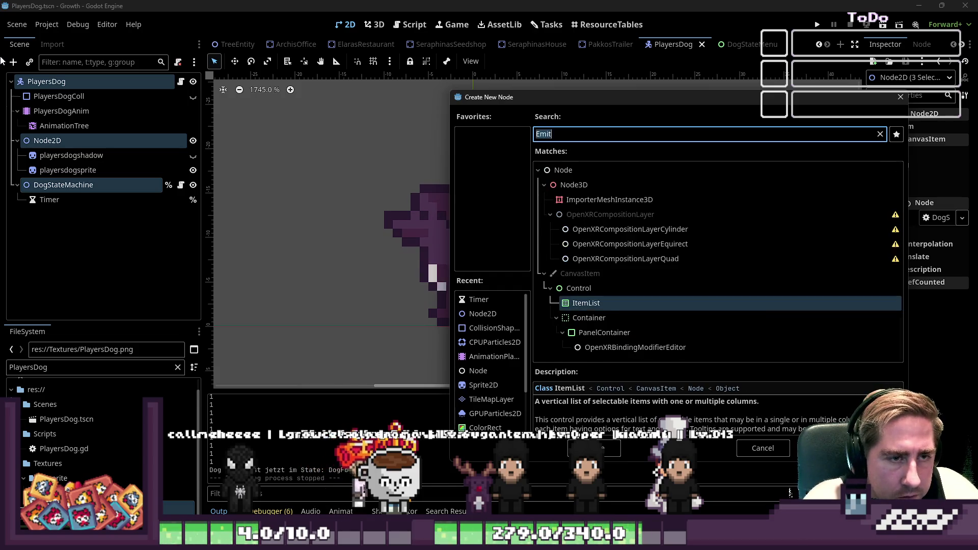
text(gpu)
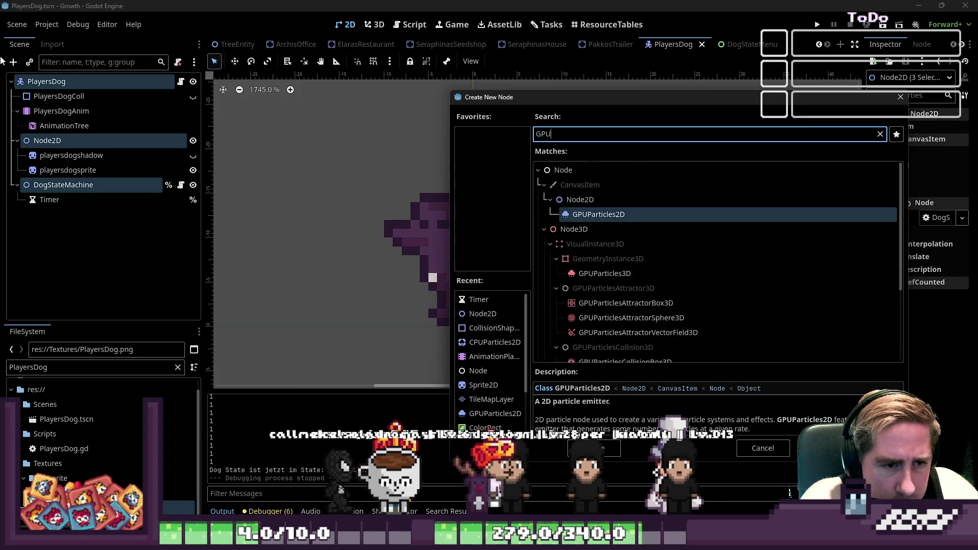
key(Return)
scroll(440, 154, down, 4)
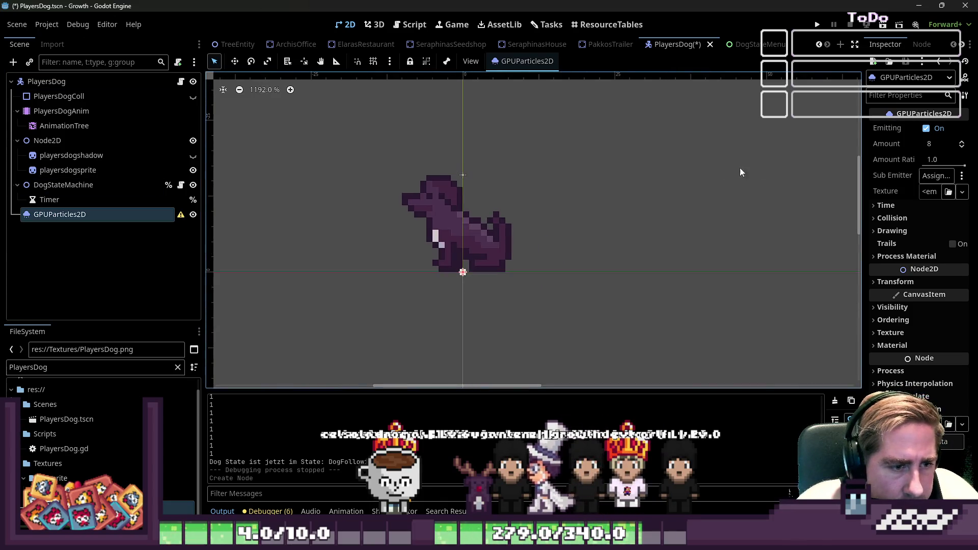
click(926, 128)
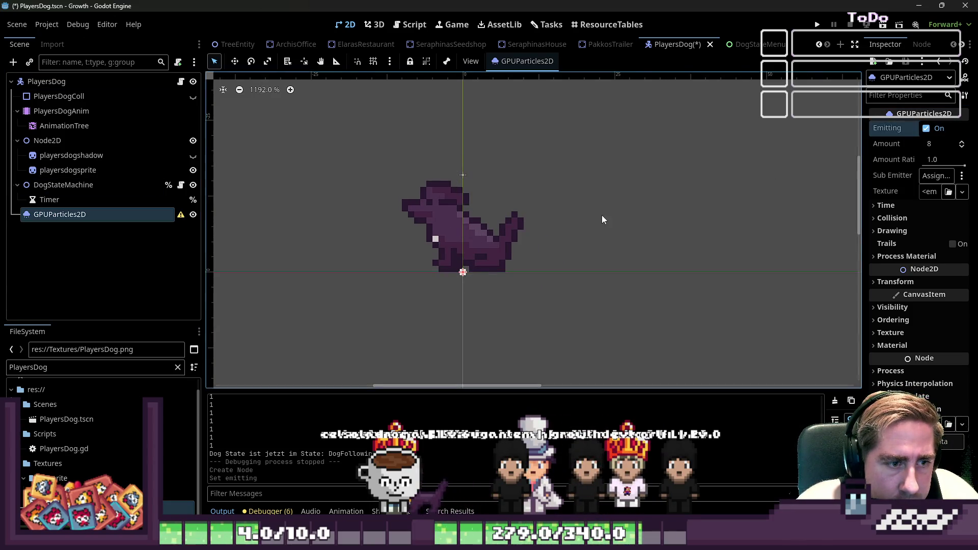
scroll(601, 214, down, 3)
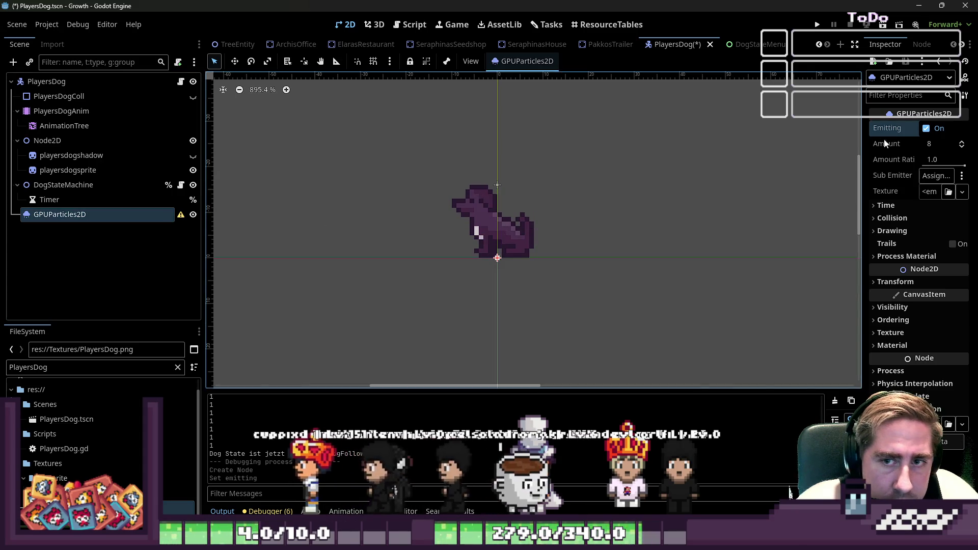
click(932, 176)
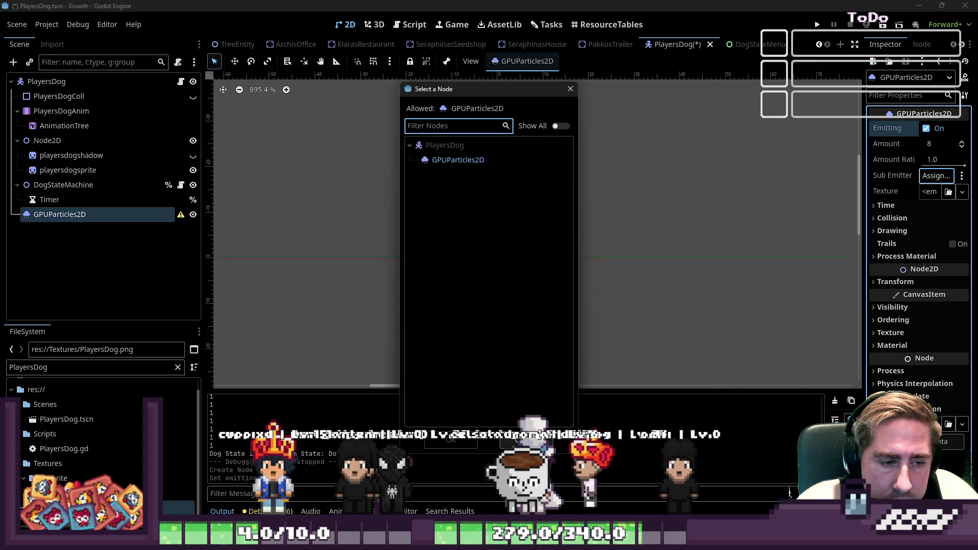
key(Escape)
right_click(83, 214)
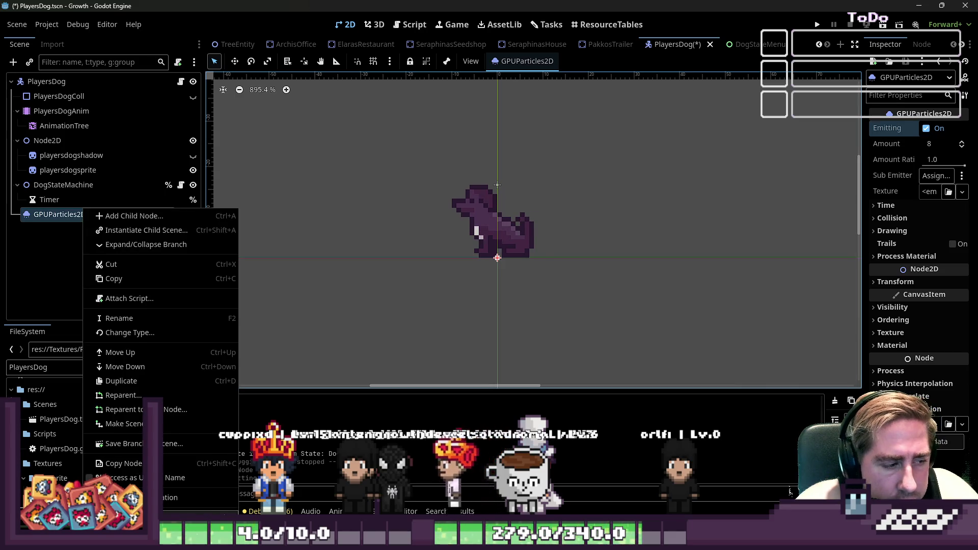
key(Delete)
Step: Add a CPUParticles2D child node to PlayersDog
click(13, 62)
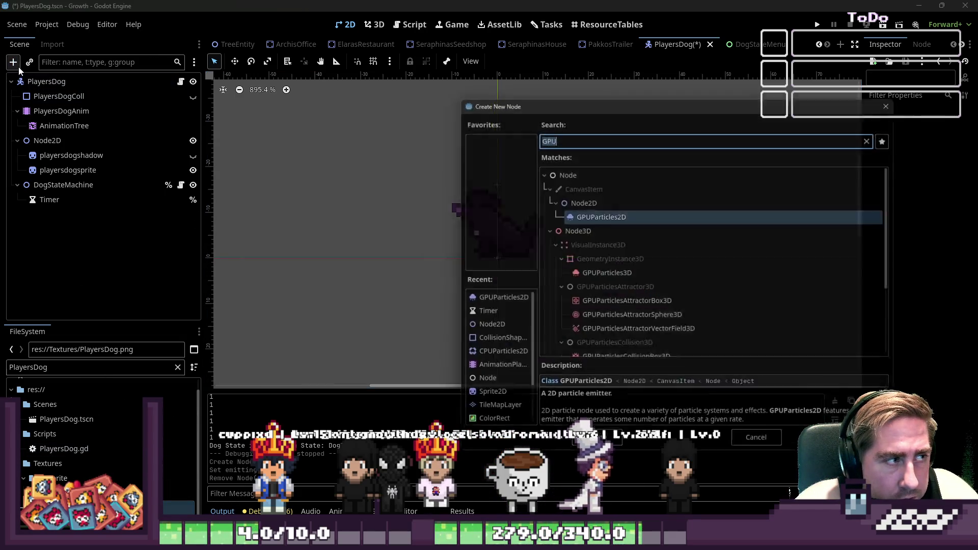
text(CPU)
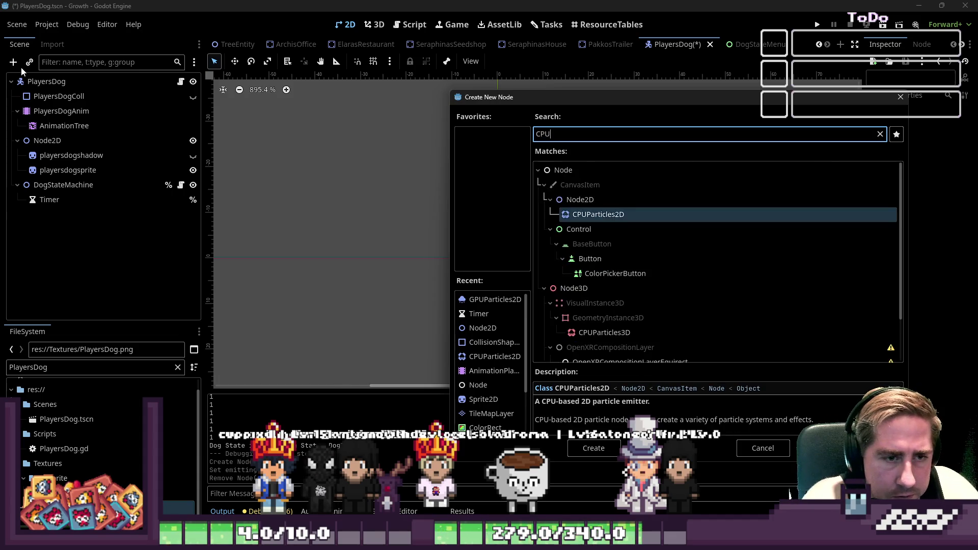
double_click(614, 218)
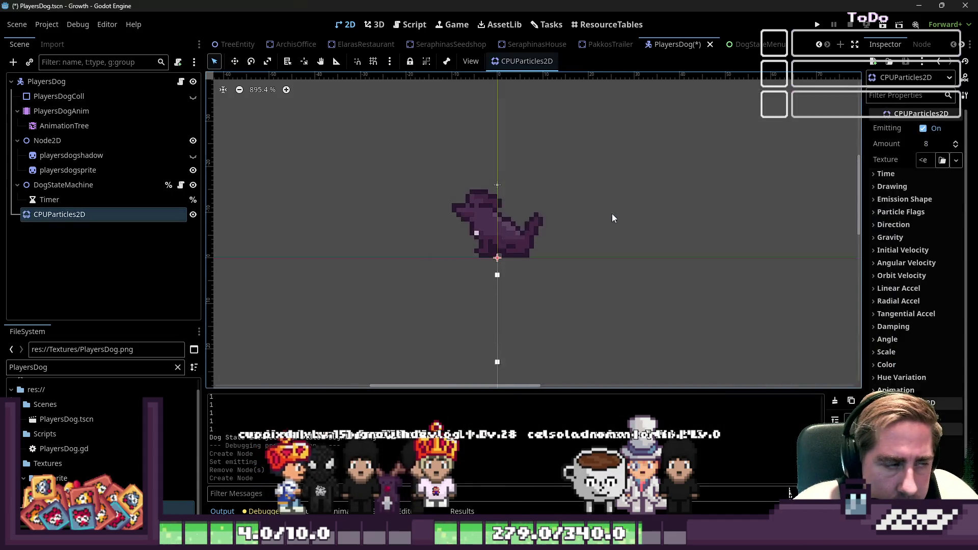
Step: Move the CPUParticles2D emitter 3 px up, keeping the direction spread at 45
scroll(487, 267, up, 1)
click(497, 261)
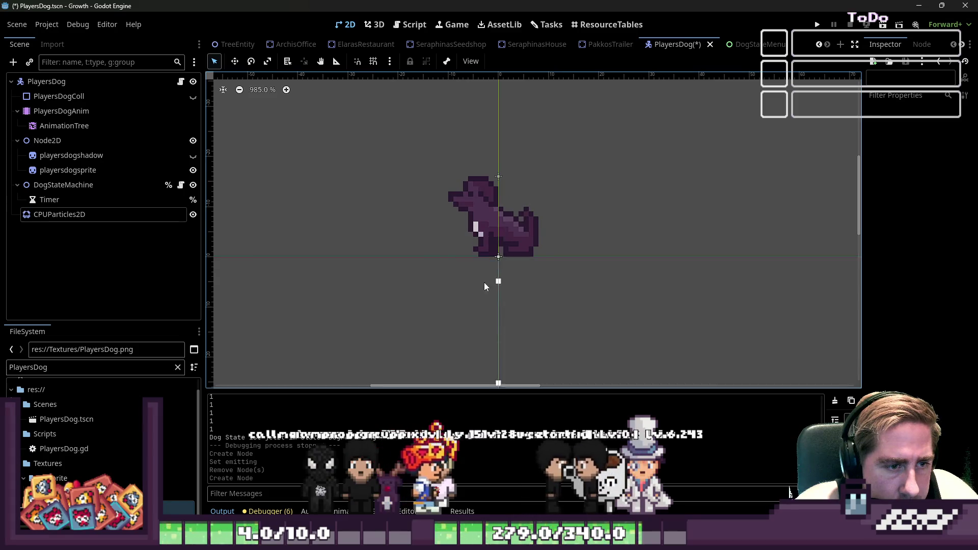
alt+right_click(499, 258)
click(537, 242)
drag(498, 256, 498, 238)
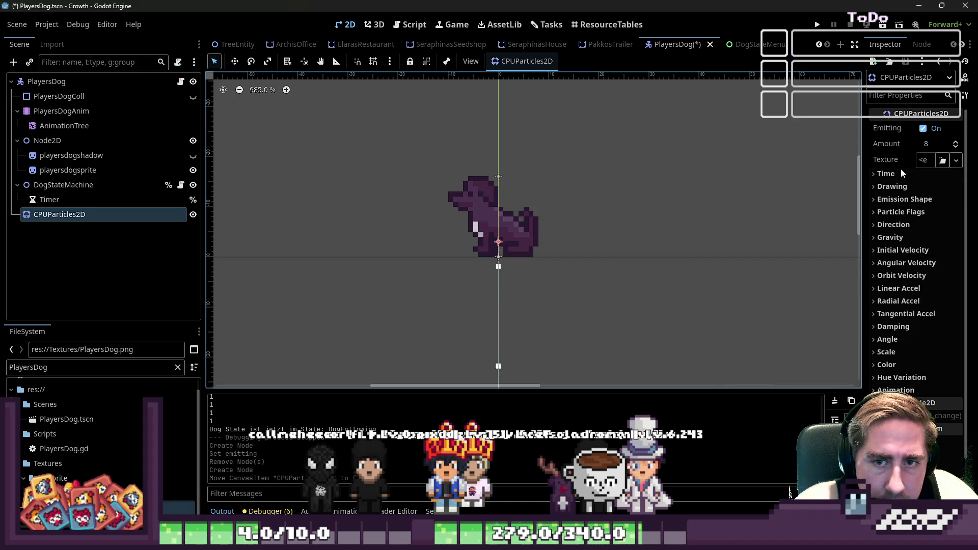
click(906, 225)
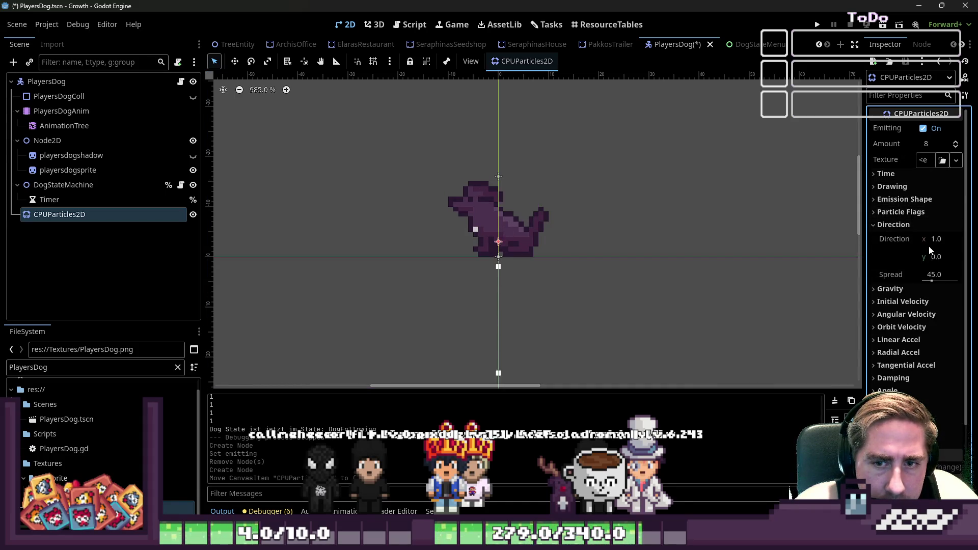
mouse_move(935, 275)
mouse_down()
mouse_move(944, 275)
mouse_move(937, 282)
mouse_up()
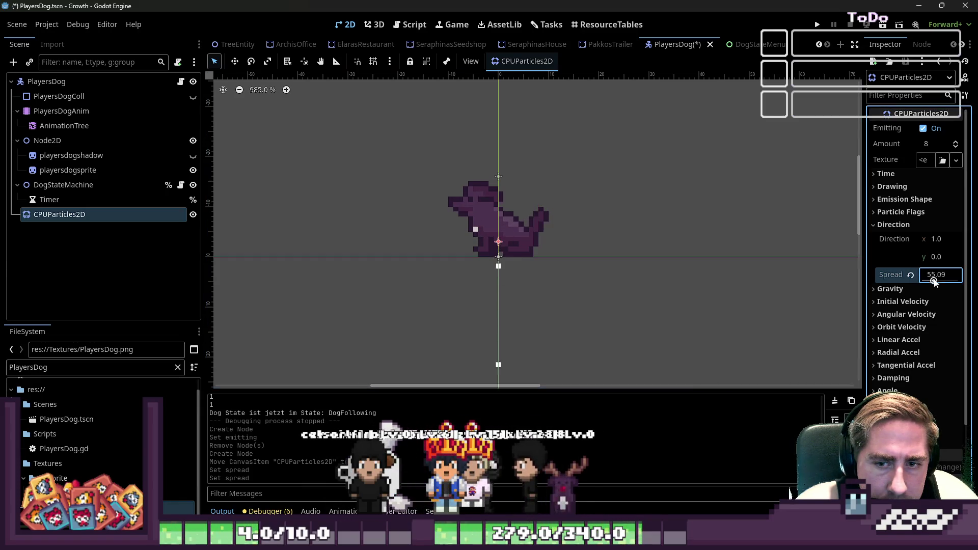
click(911, 275)
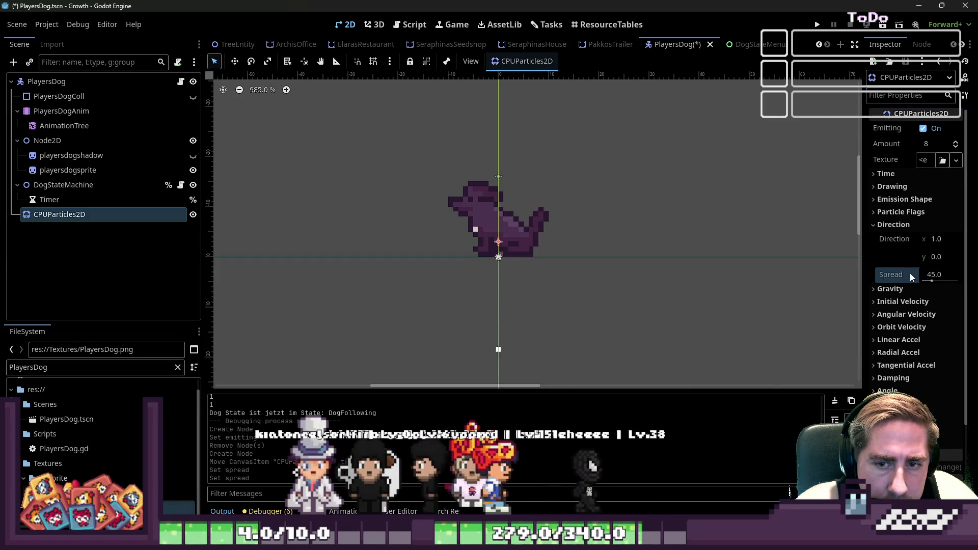
click(887, 224)
Step: Try different explosiveness values and shorten the particle lifetime to 0.15 s
click(898, 174)
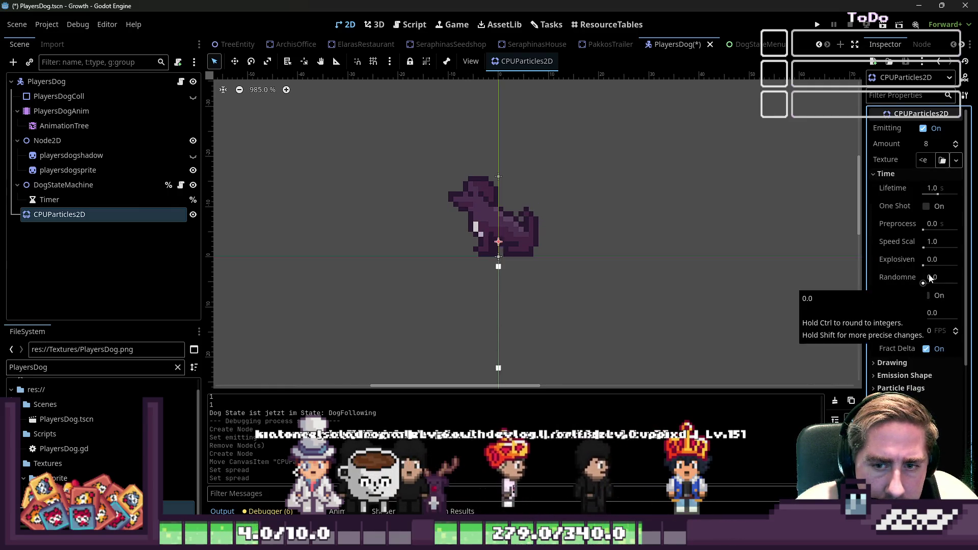
click(937, 260)
text(1)
key(Return)
mouse_move(937, 268)
mouse_down()
mouse_move(920, 269)
mouse_move(940, 270)
mouse_up()
drag(937, 194, 933, 198)
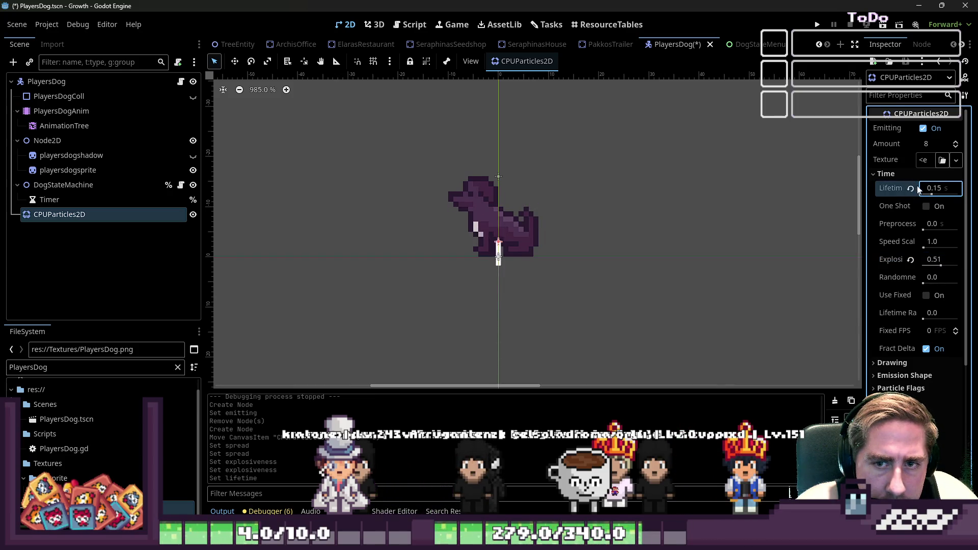
Step: Set orbit velocity to about -771 min and -702 max, and reset explosiveness to 0
scroll(900, 297, down, 4)
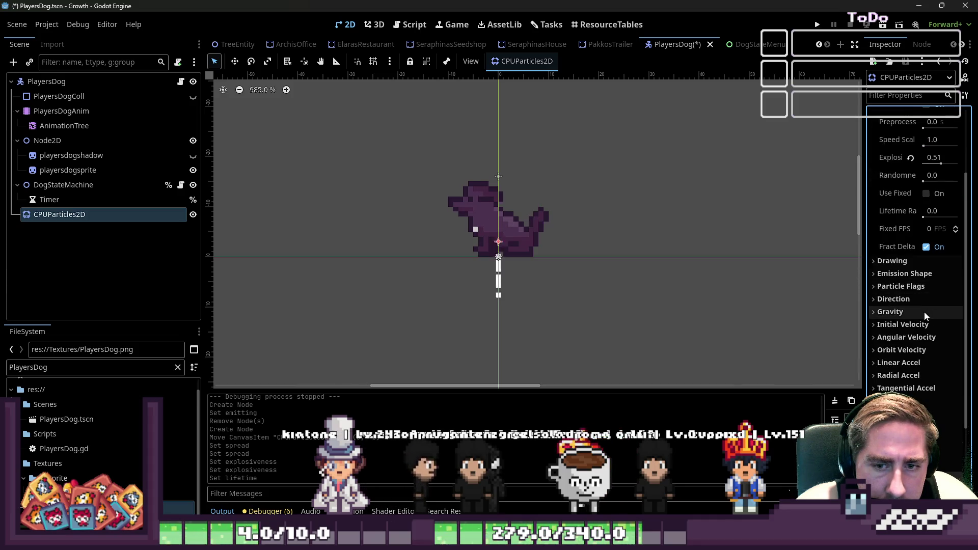
click(924, 350)
drag(939, 375, 943, 372)
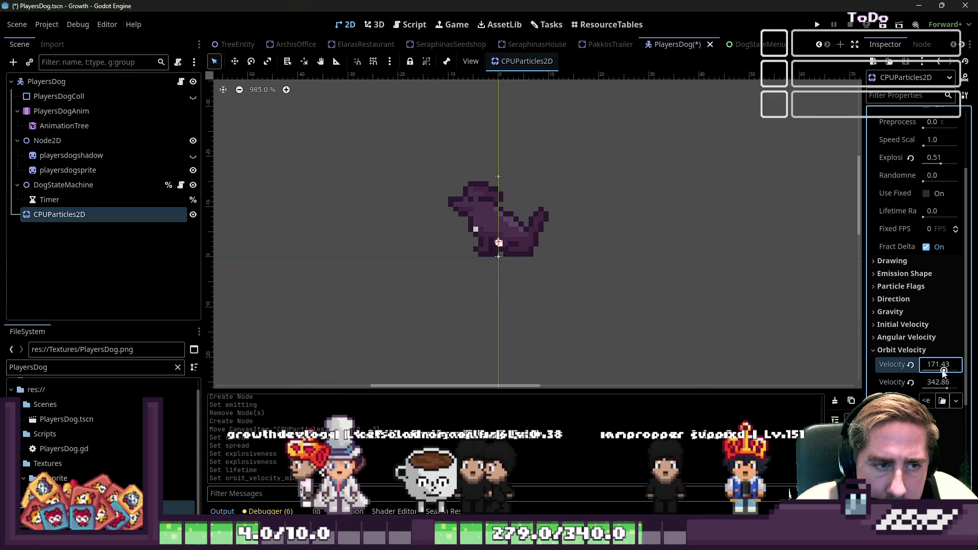
mouse_move(947, 387)
mouse_down()
mouse_move(927, 372)
mouse_move(929, 393)
mouse_up()
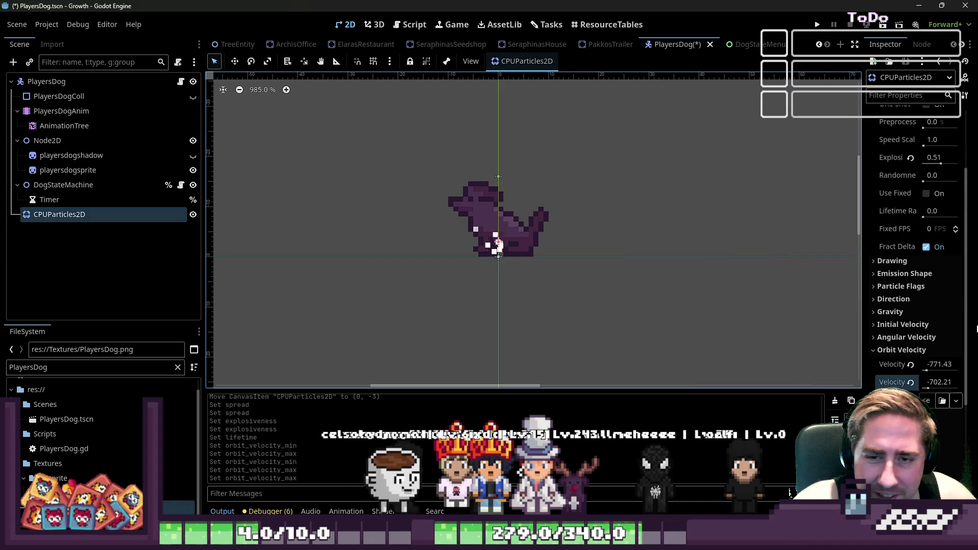
scroll(973, 326, up, 3)
click(910, 259)
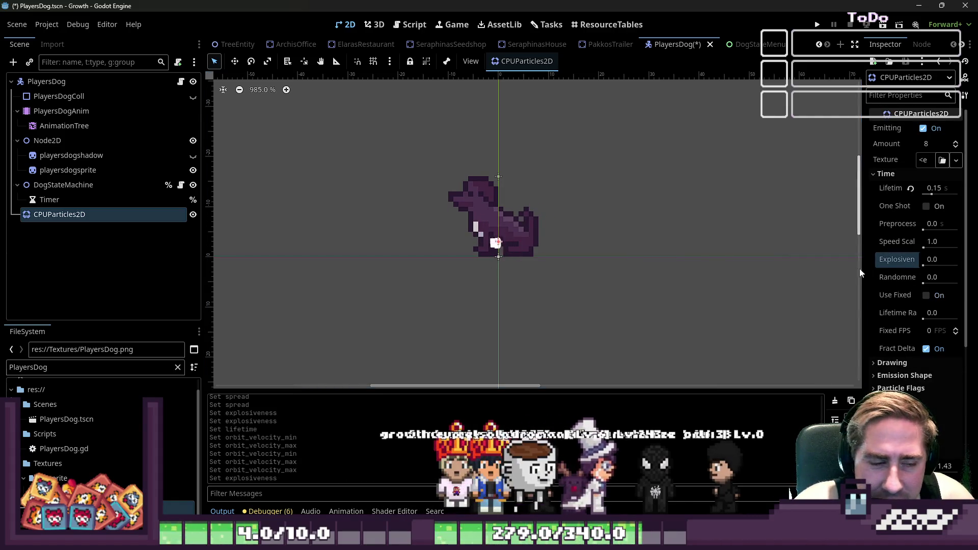
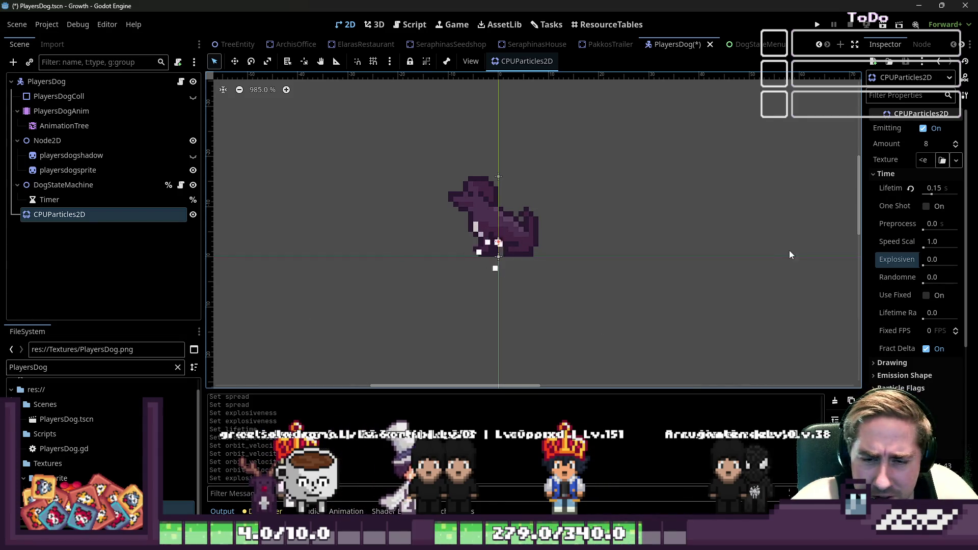
Step: Widen the Inspector dock, scroll the CPUParticles2D properties, and collapse the scene tree branches
drag(861, 258, 802, 262)
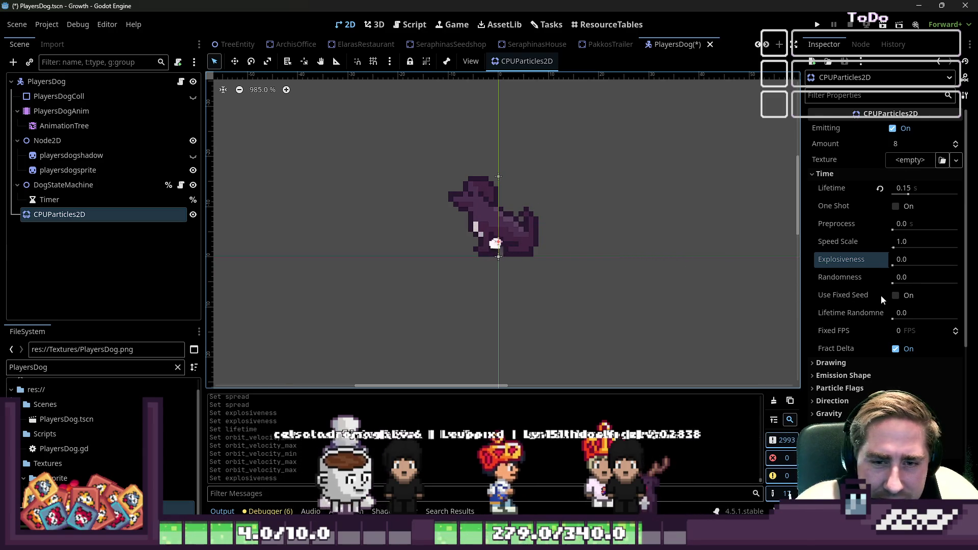
scroll(865, 357, down, 2)
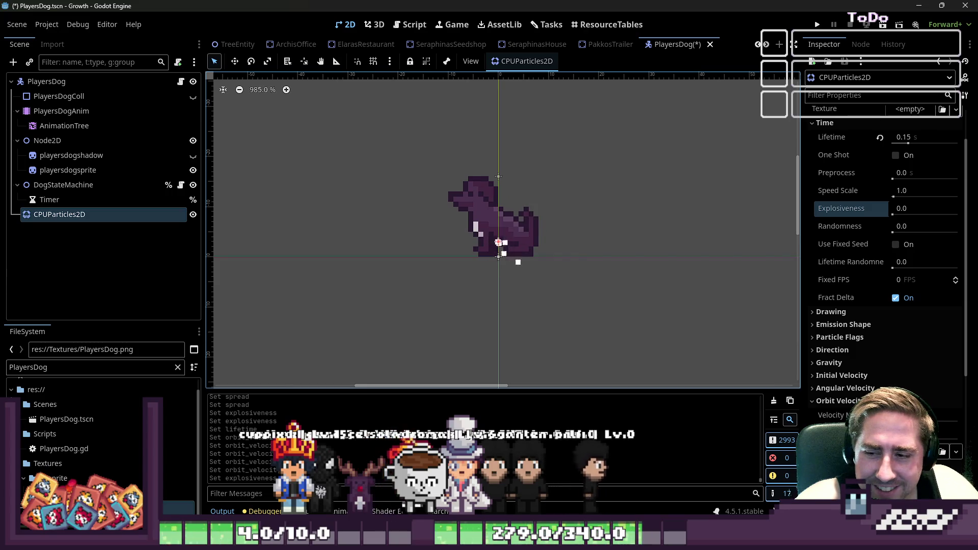
click(0, 230)
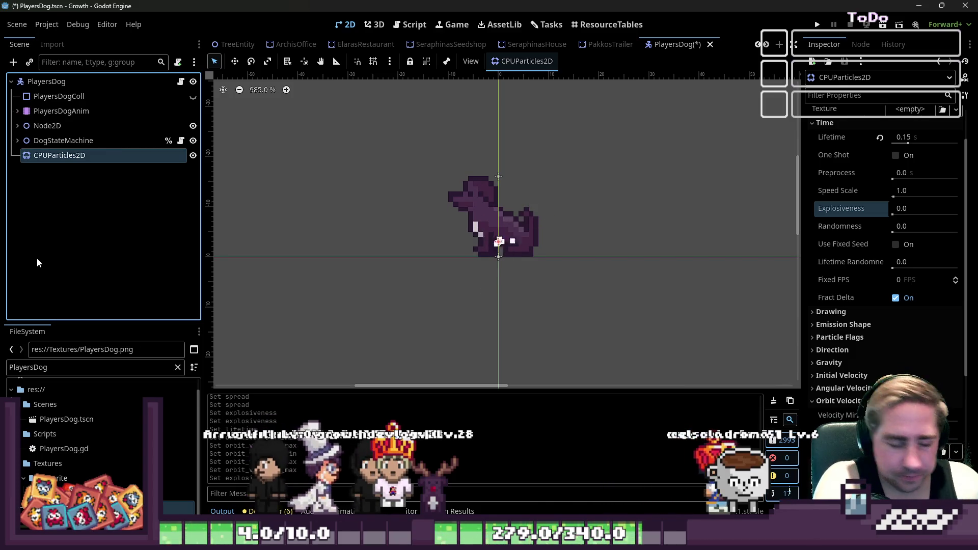
Step: Try a very low particle Speed Scale of 0.02
mouse_move(900, 226)
mouse_down()
mouse_move(952, 226)
mouse_move(897, 226)
mouse_up()
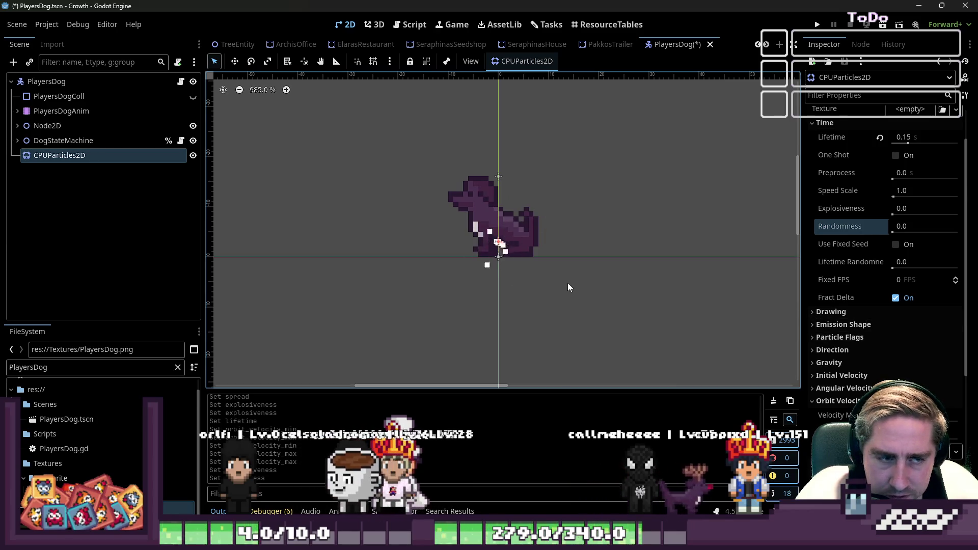
scroll(866, 306, down, 2)
scroll(866, 291, up, 4)
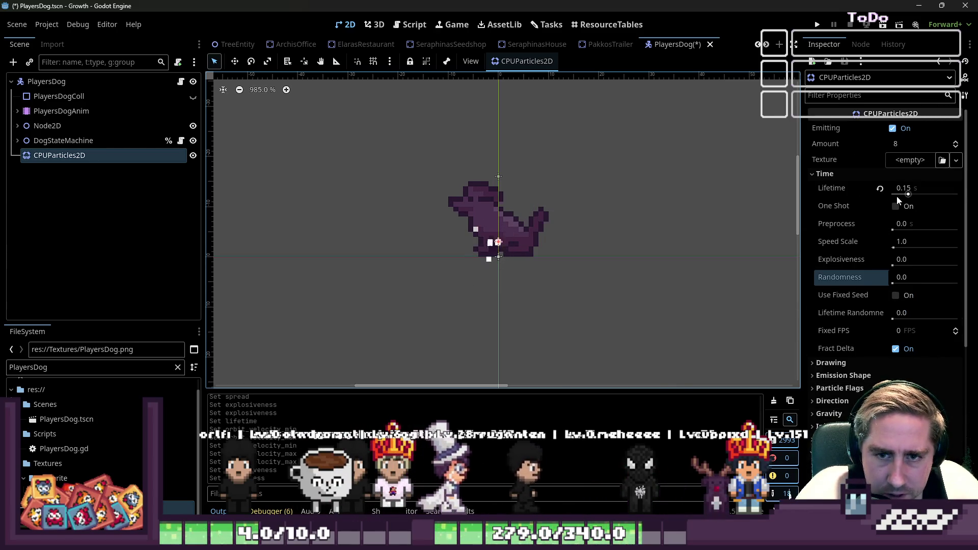
click(896, 244)
text(0.02)
key(Return)
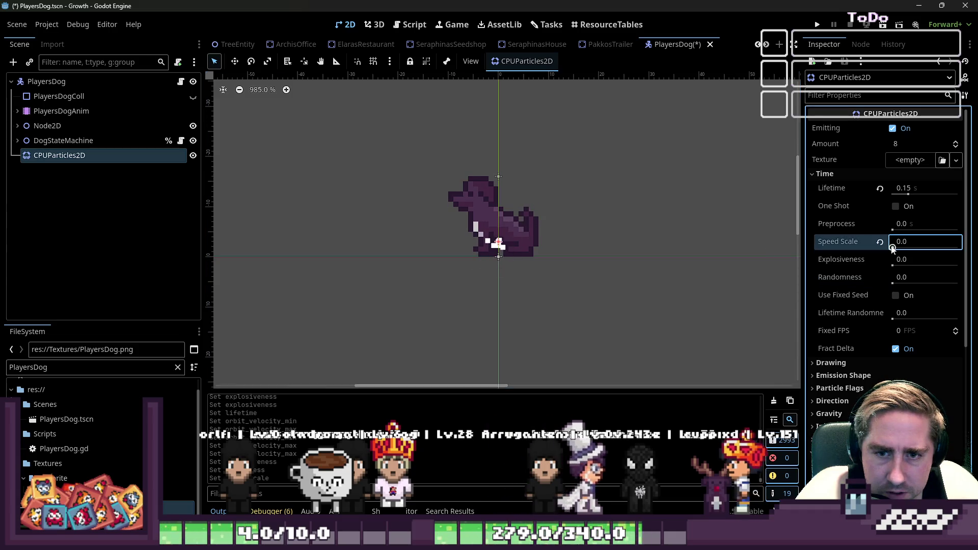
key(BackSpace)
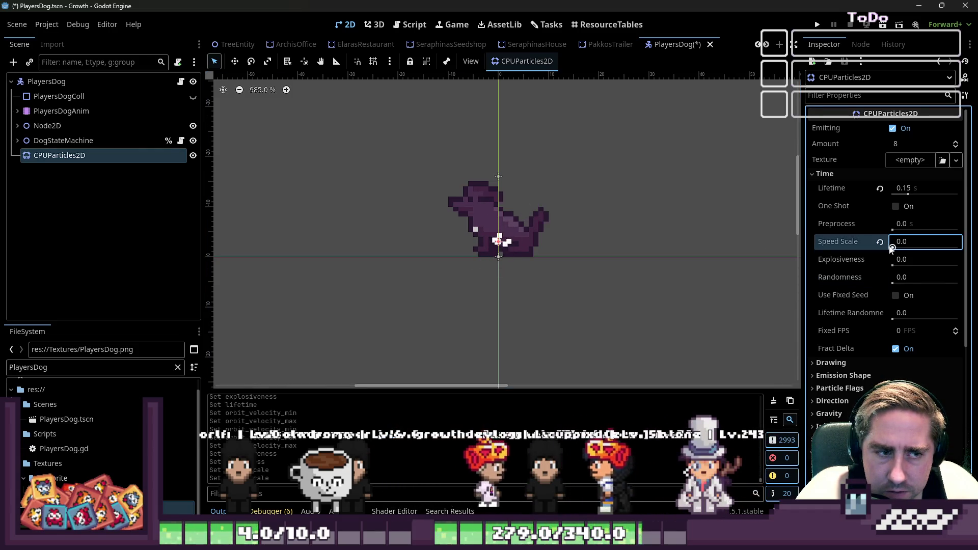
key(Return)
Step: Change the Speed Scale to 0.1, then settle on 0.2
key(Return)
key(Return)
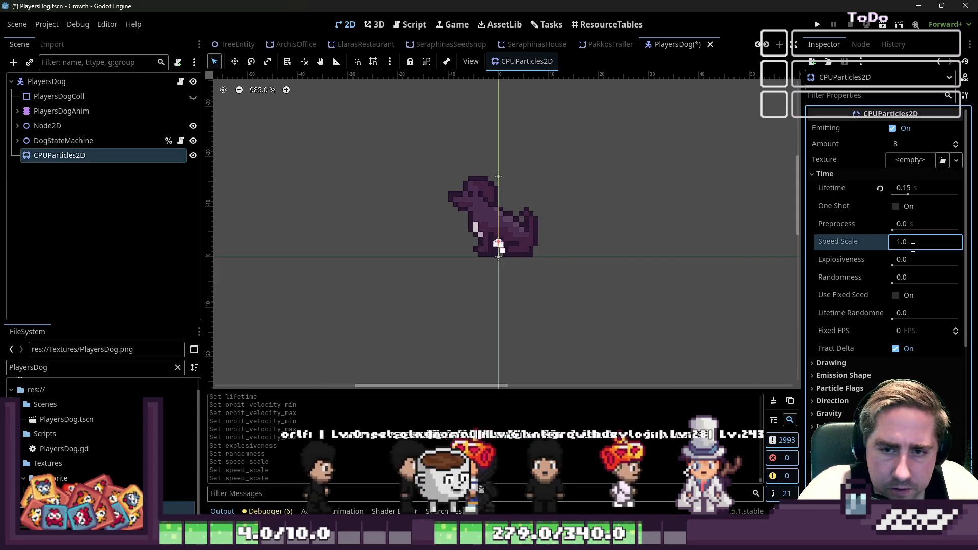
click(912, 247)
text(0.1)
key(Return)
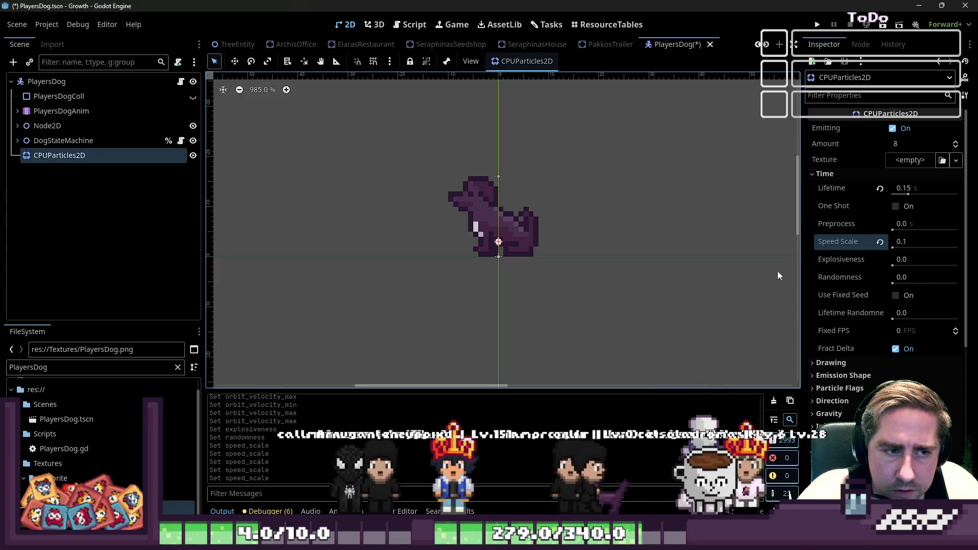
click(911, 241)
text(0.)
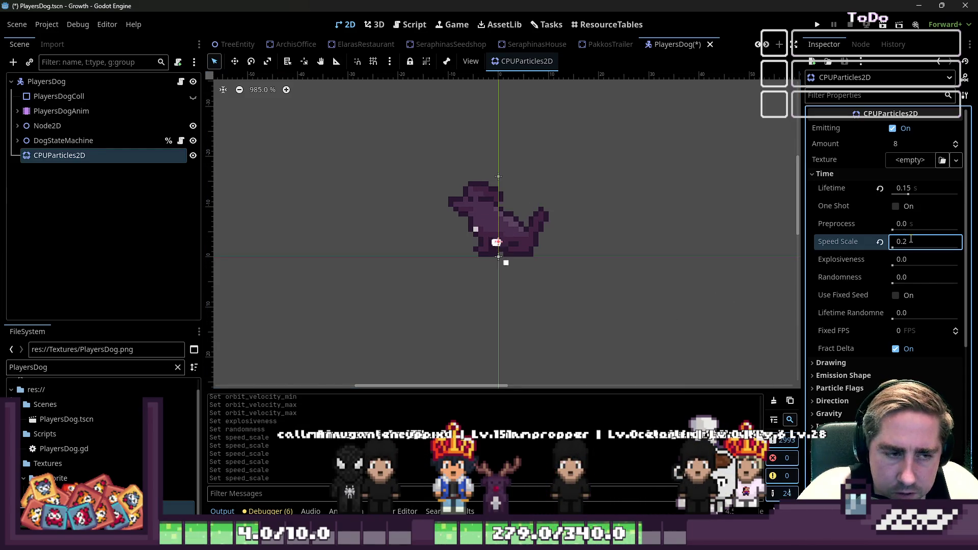
scroll(856, 357, down, 3)
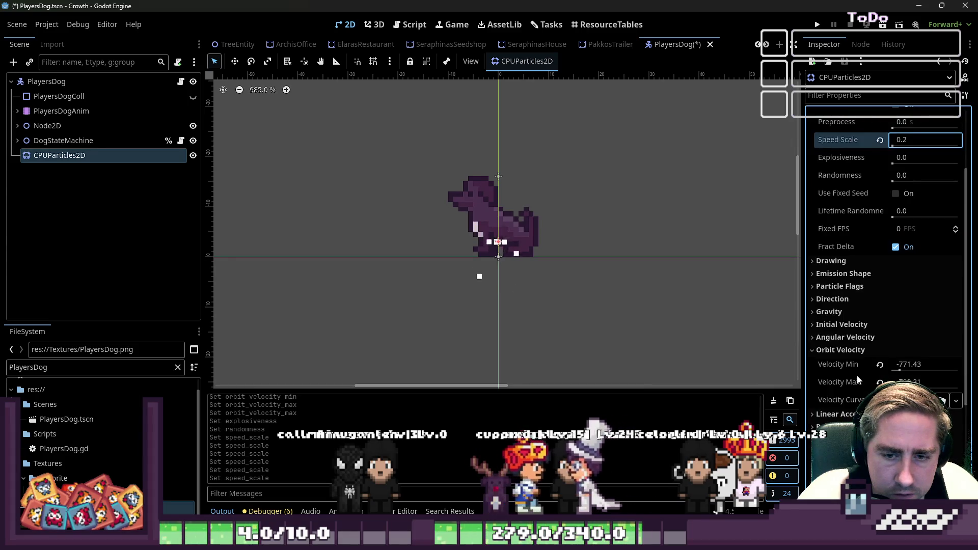
Step: Reset Orbit Velocity Min to 0 and set the gravity's y value to 0
click(879, 364)
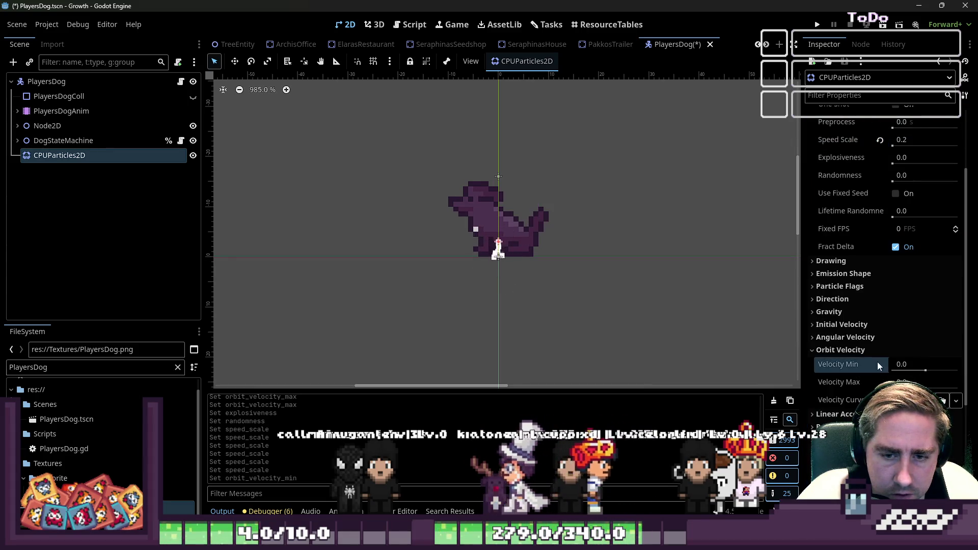
click(810, 350)
click(813, 312)
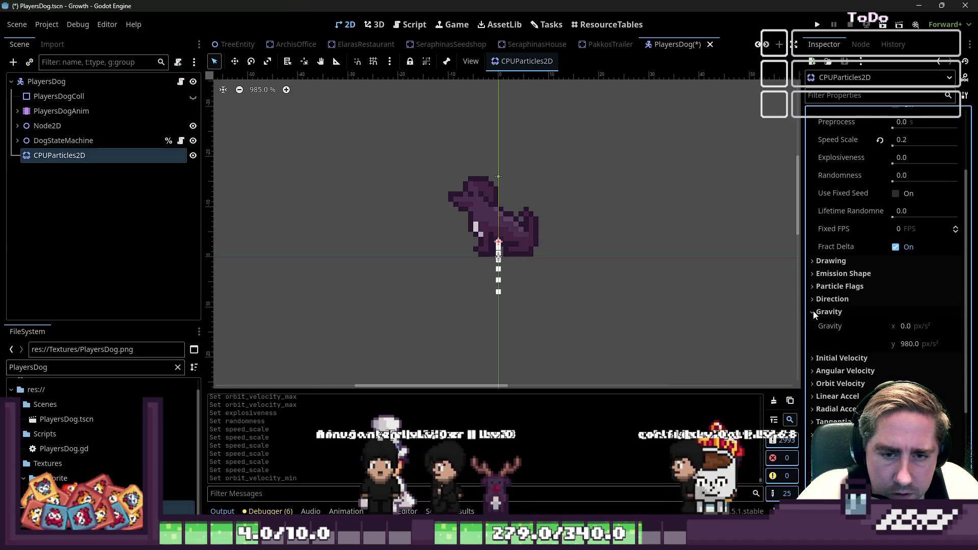
click(912, 345)
text(0)
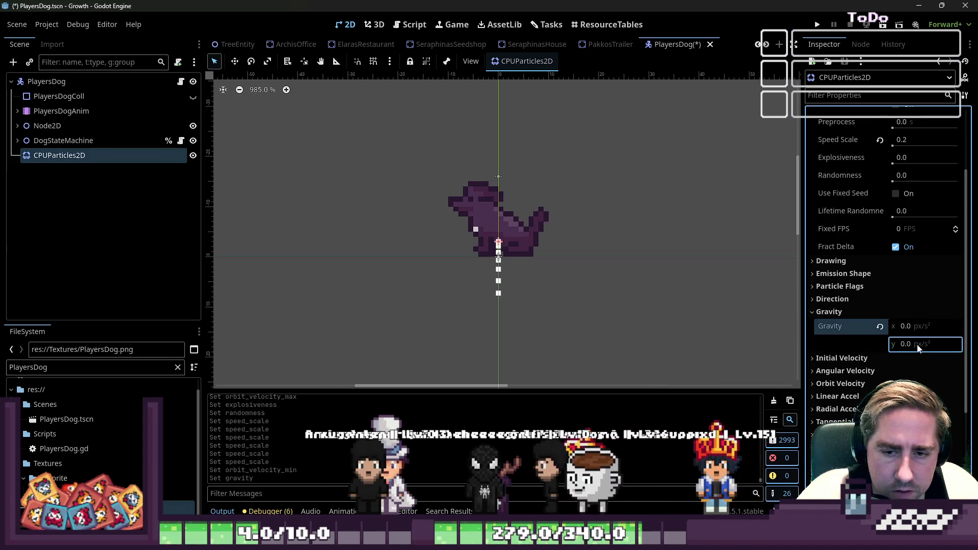
key(Return)
Step: Raise the vertical gravity to 20, then settle on 300
click(917, 344)
text(20)
key(Return)
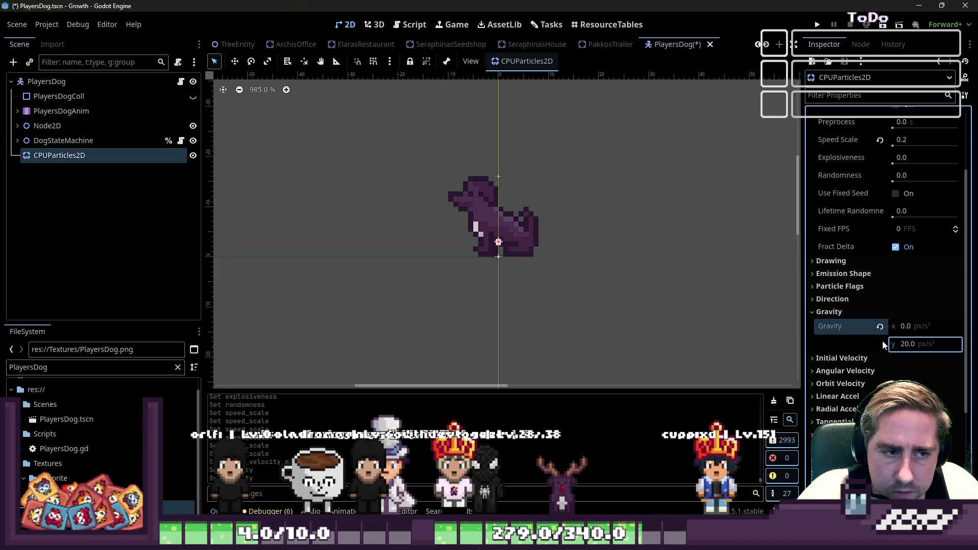
click(903, 345)
text(300)
key(Return)
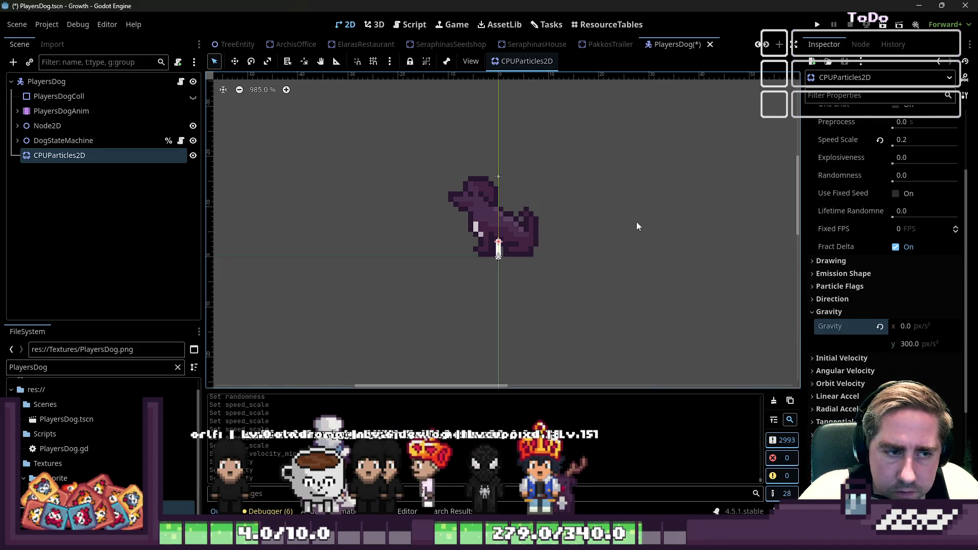
click(812, 313)
click(813, 301)
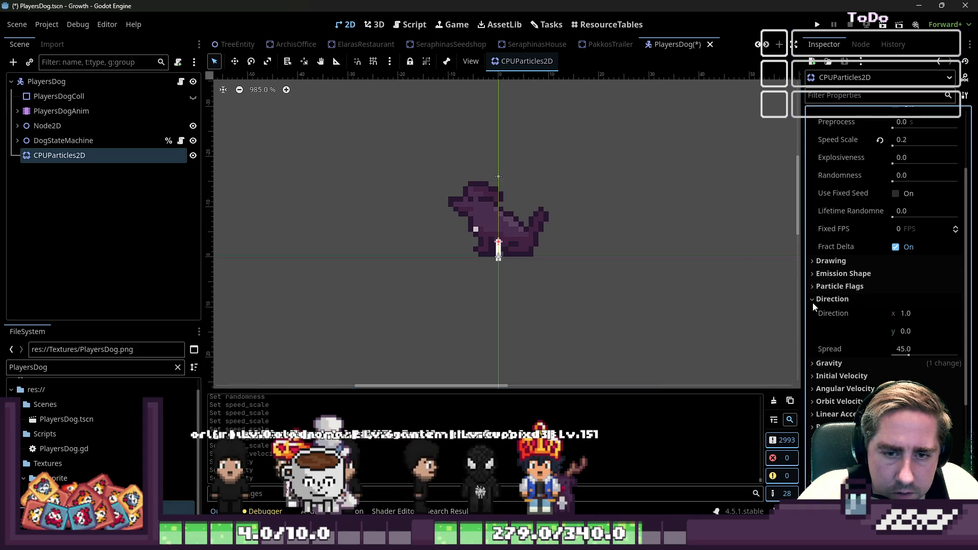
Step: Widen the emission Spread to about 65.55°, leaving Direction at (1, 0)
drag(904, 349, 913, 349)
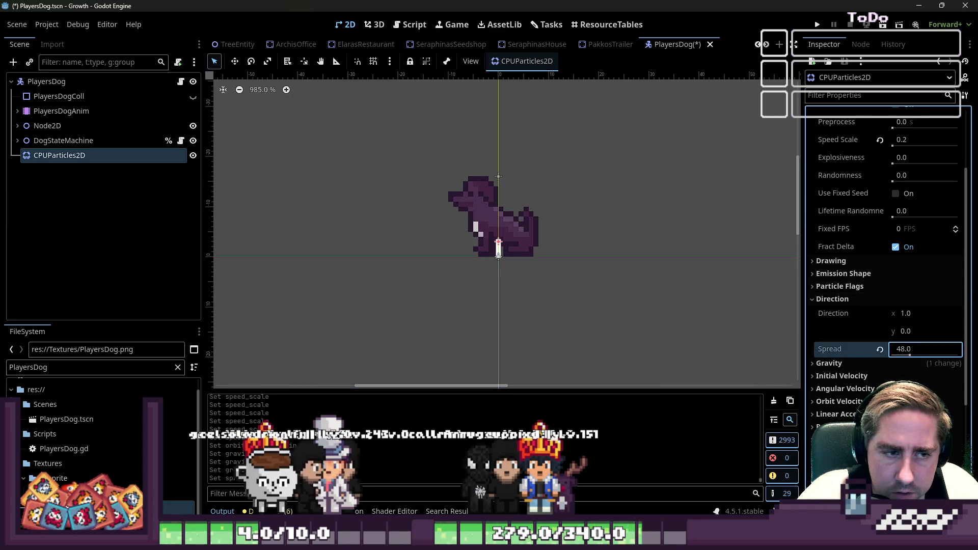
text(65.55)
click(910, 314)
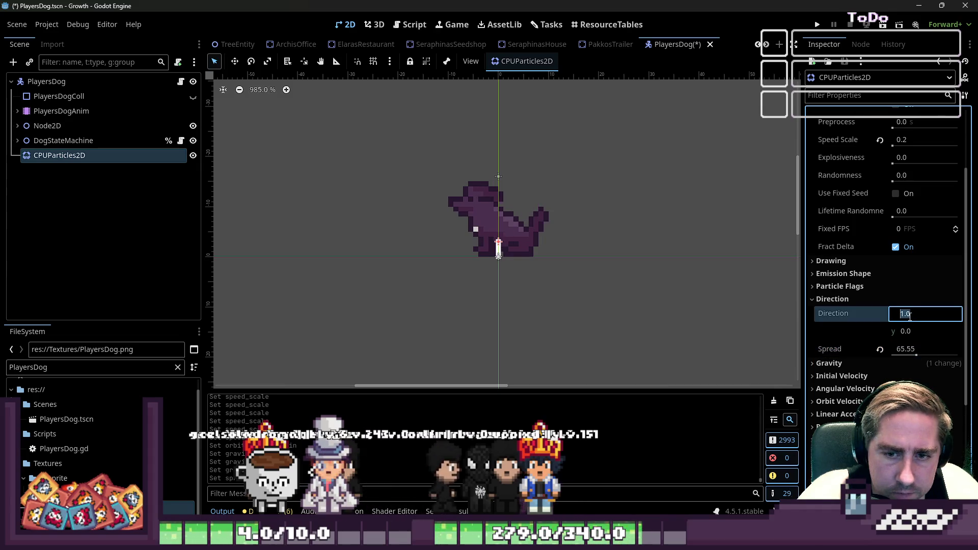
text(33)
key(Return)
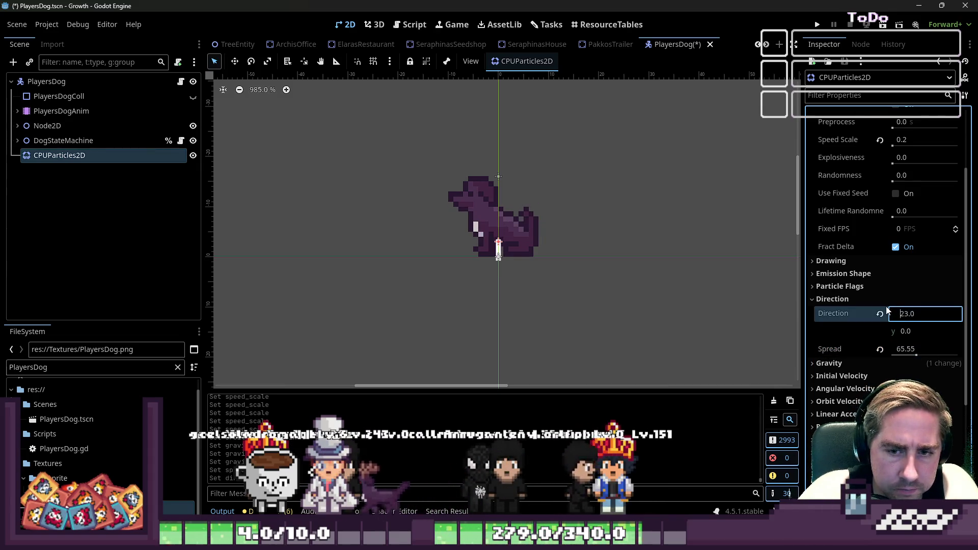
text(6)
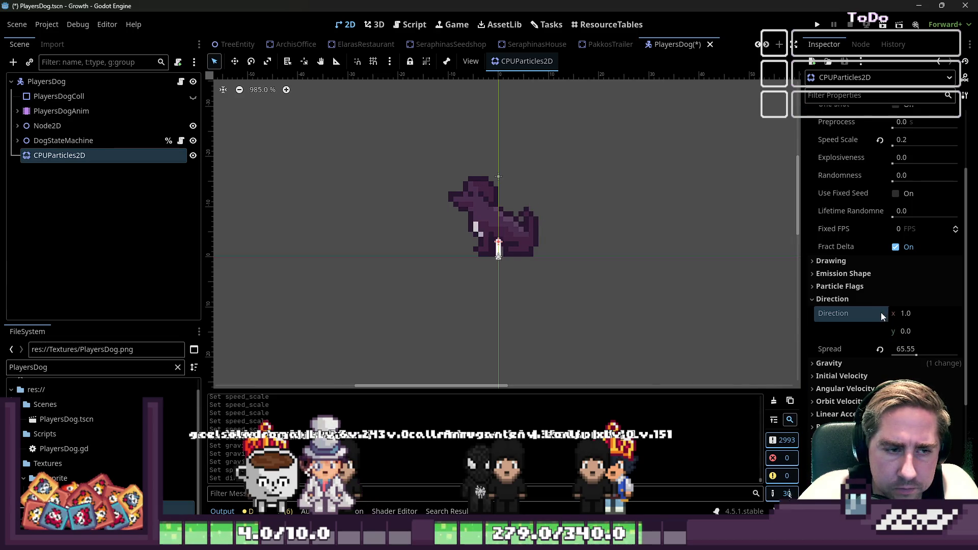
click(855, 299)
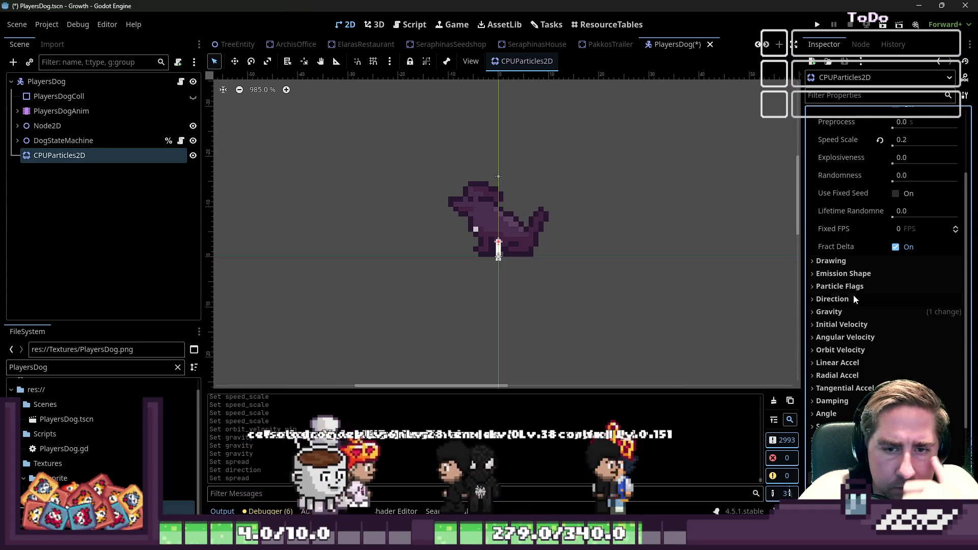
Step: Switch the emission shape to Rectangle with a 6 px x extent
click(845, 274)
click(906, 288)
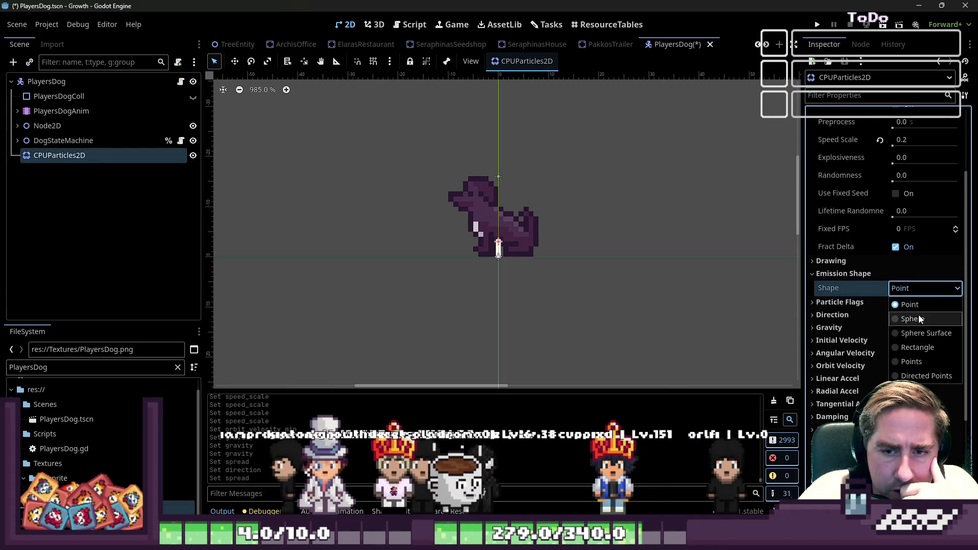
click(916, 350)
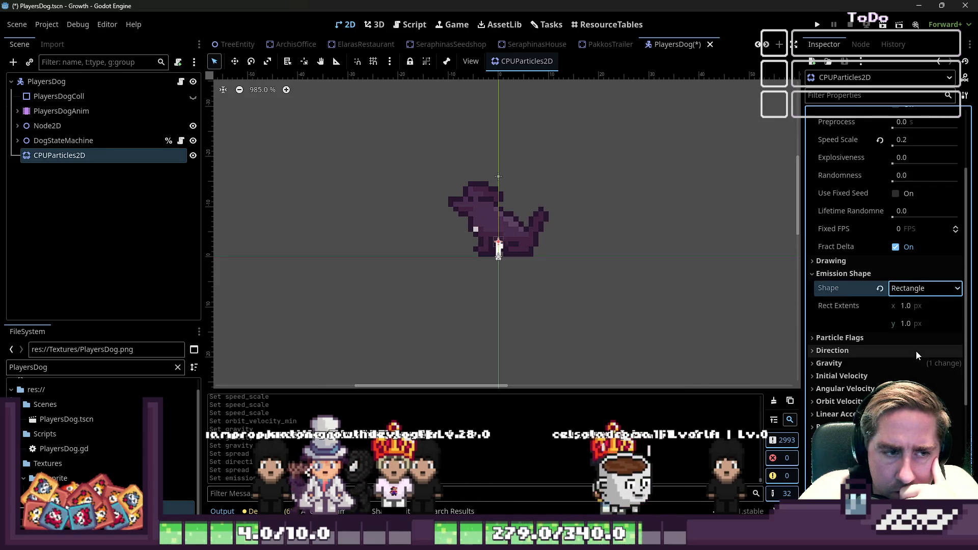
click(915, 305)
text(8.0)
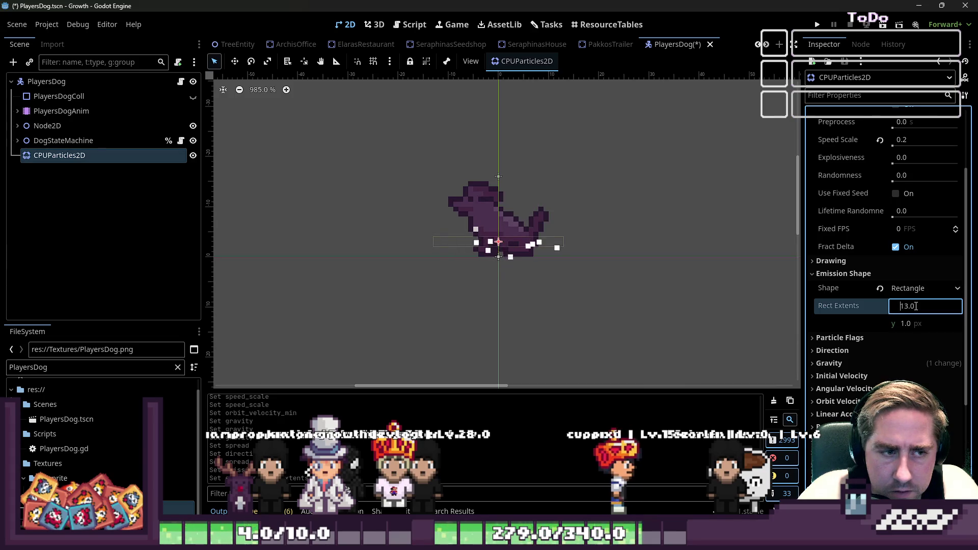
key(Down)
key(Down)
key(Down)
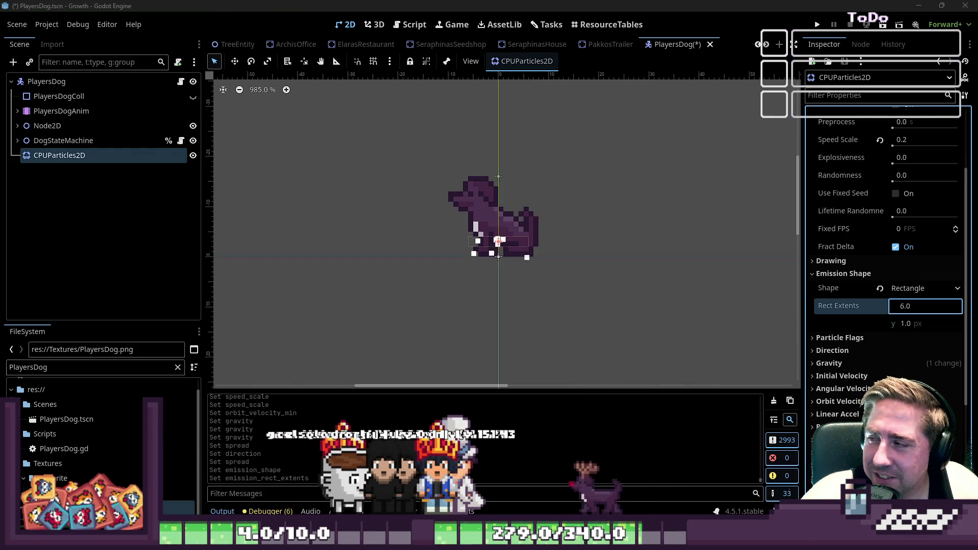
click(484, 250)
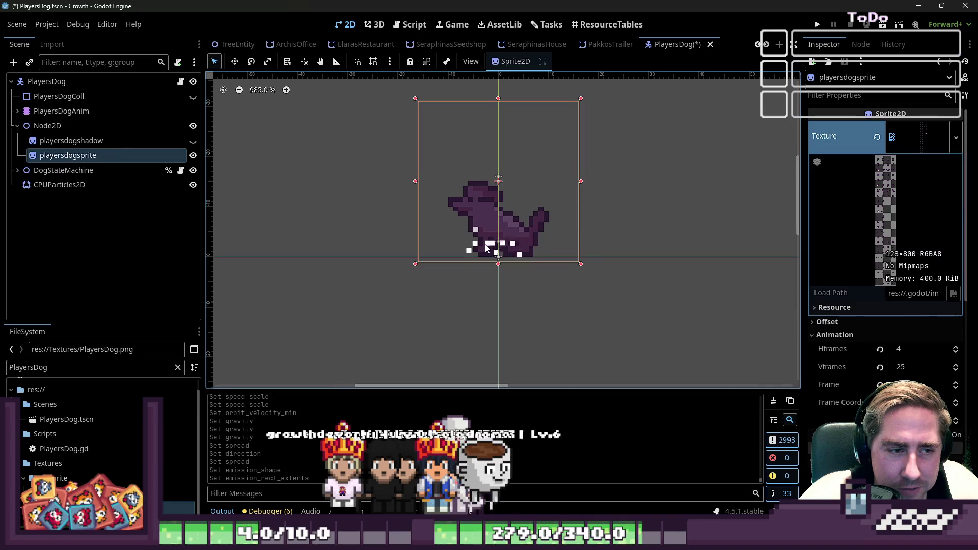
Step: Move the CPUParticles2D emitter 2 px right on the canvas
click(40, 184)
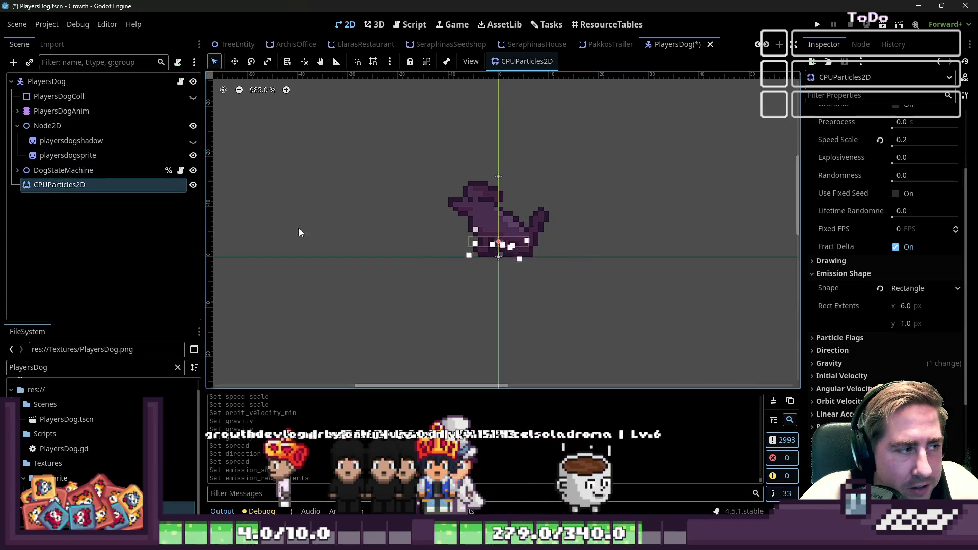
click(485, 248)
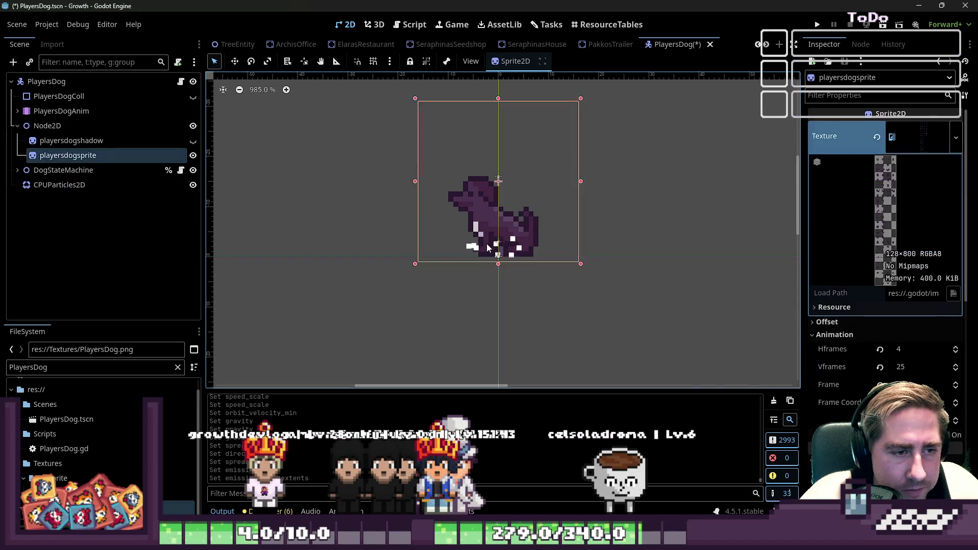
click(78, 186)
click(528, 244)
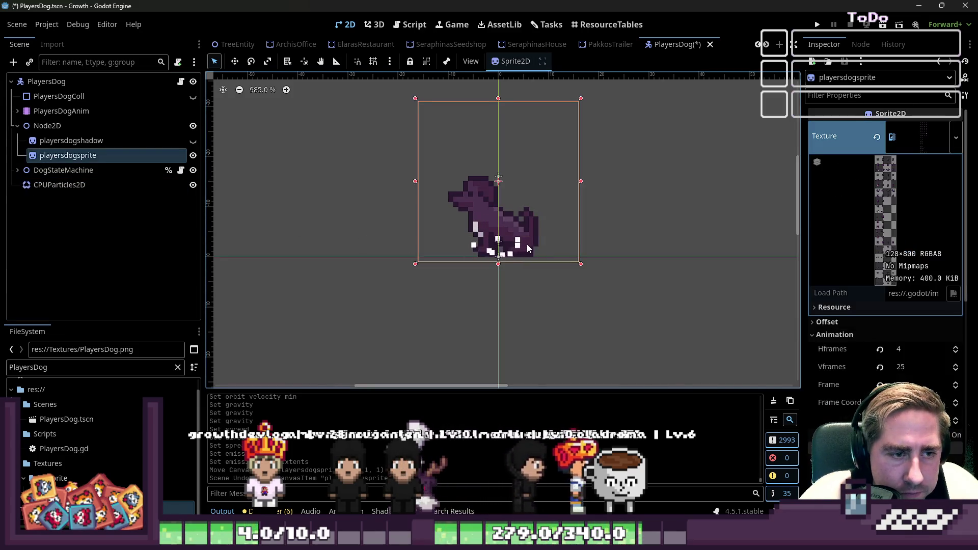
click(113, 182)
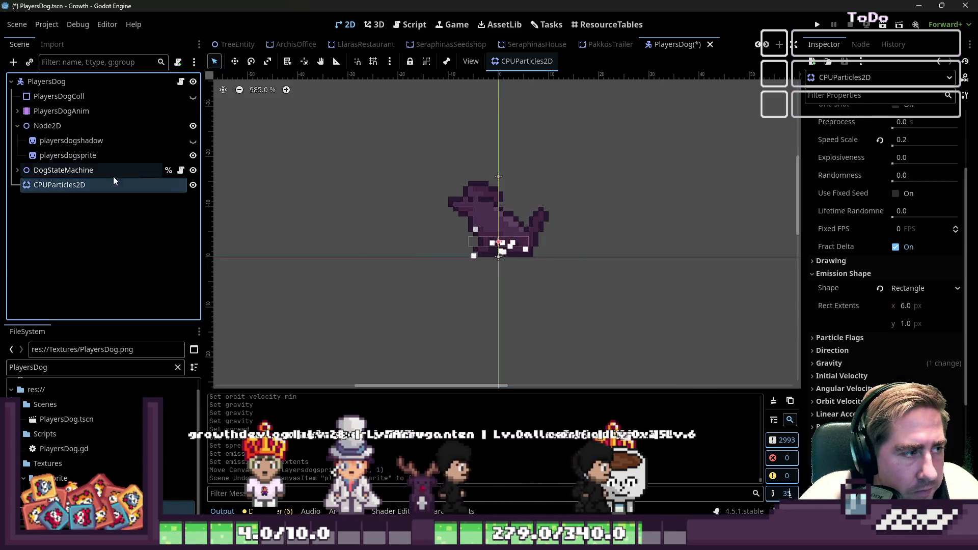
click(236, 61)
mouse_move(421, 237)
mouse_down()
mouse_move(433, 234)
mouse_move(429, 244)
mouse_up()
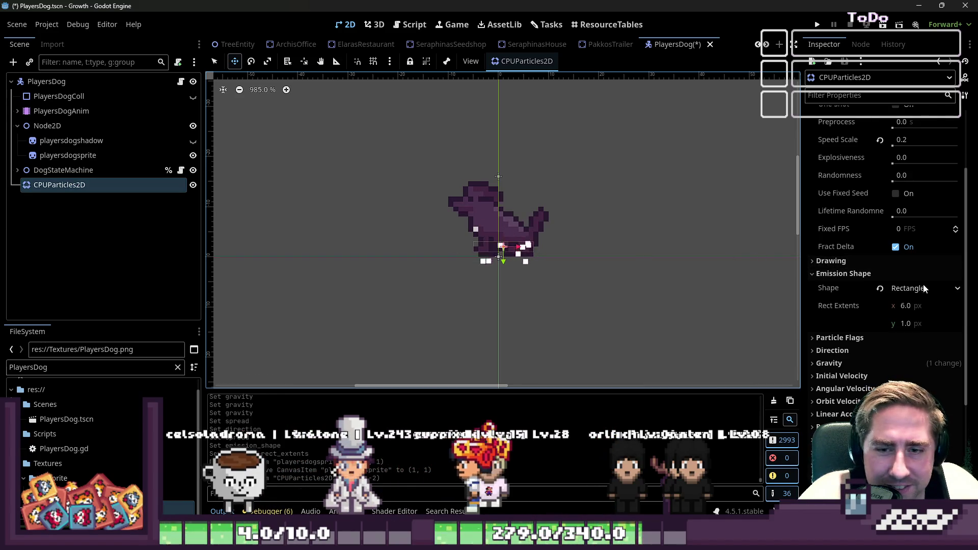
Step: Widen the emission rectangle to 7 px and raise the particle Amount to 30
drag(906, 306, 912, 306)
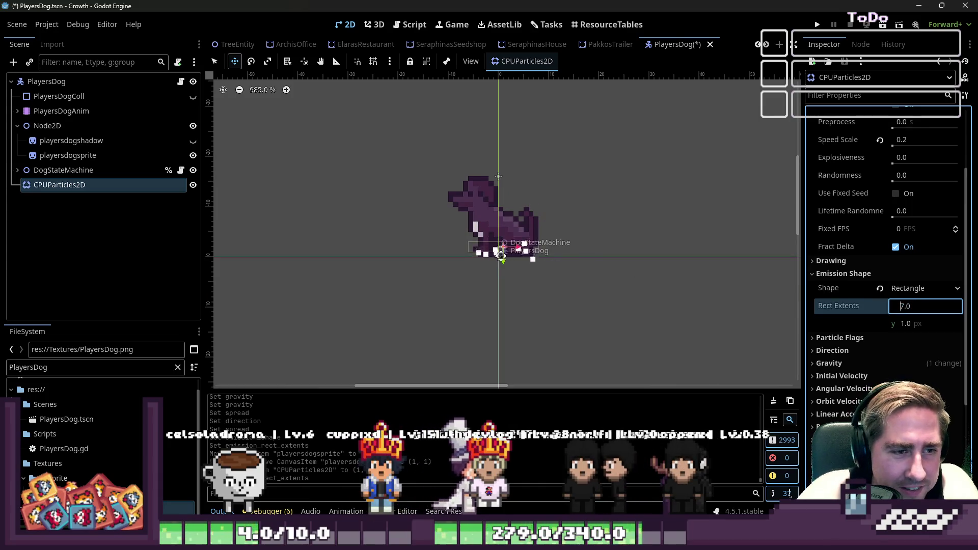
scroll(910, 165, up, 3)
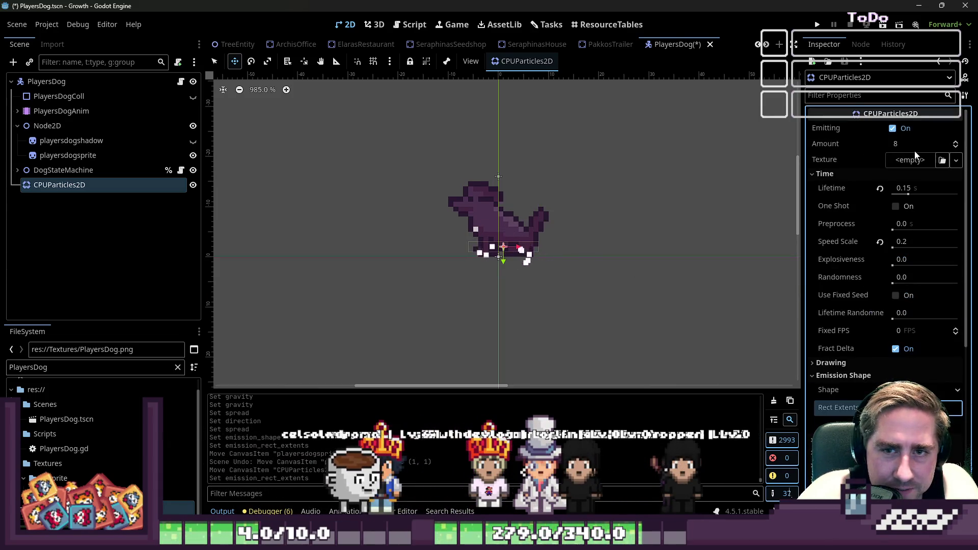
click(911, 143)
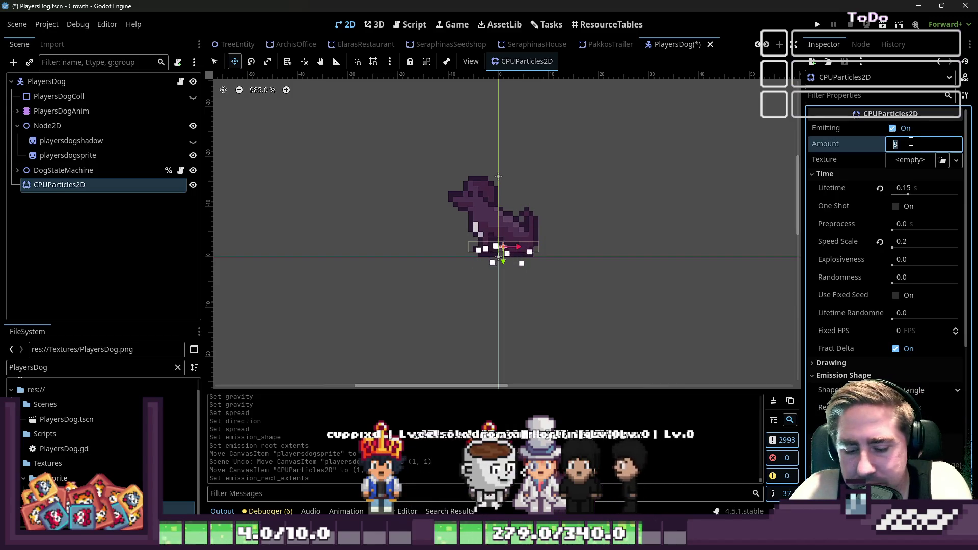
text(30)
key(Return)
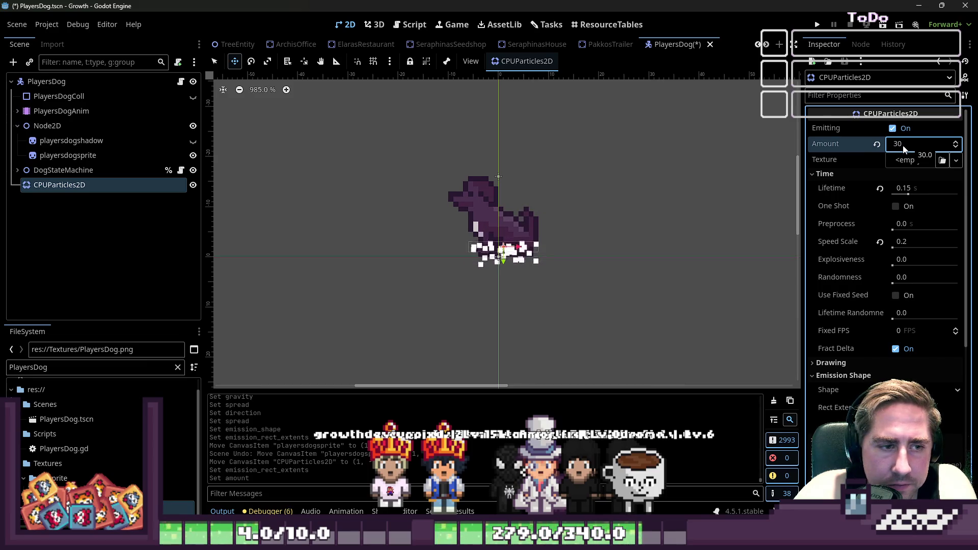
Step: Filter the FileSystem for 'dus' and assign dust_particle.png as the particle texture
click(31, 367)
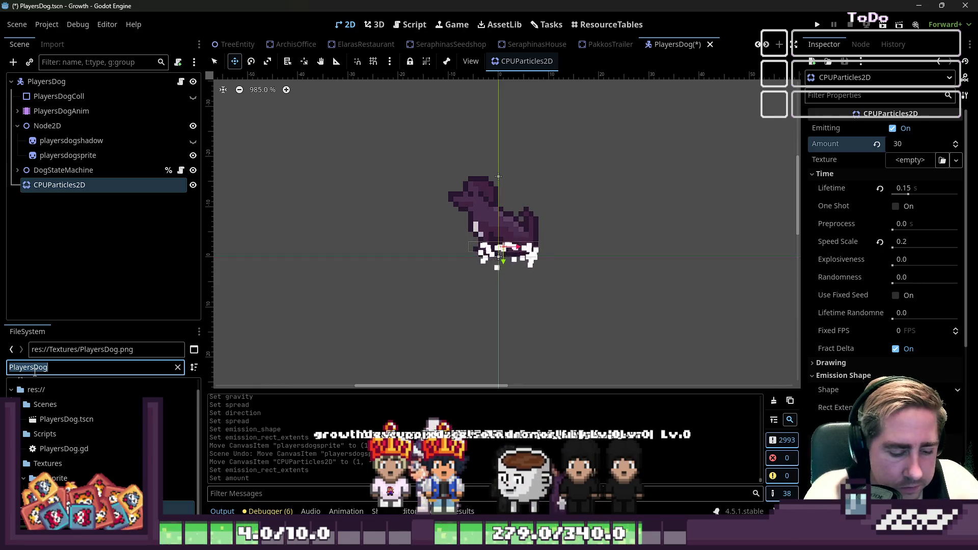
text(placing)
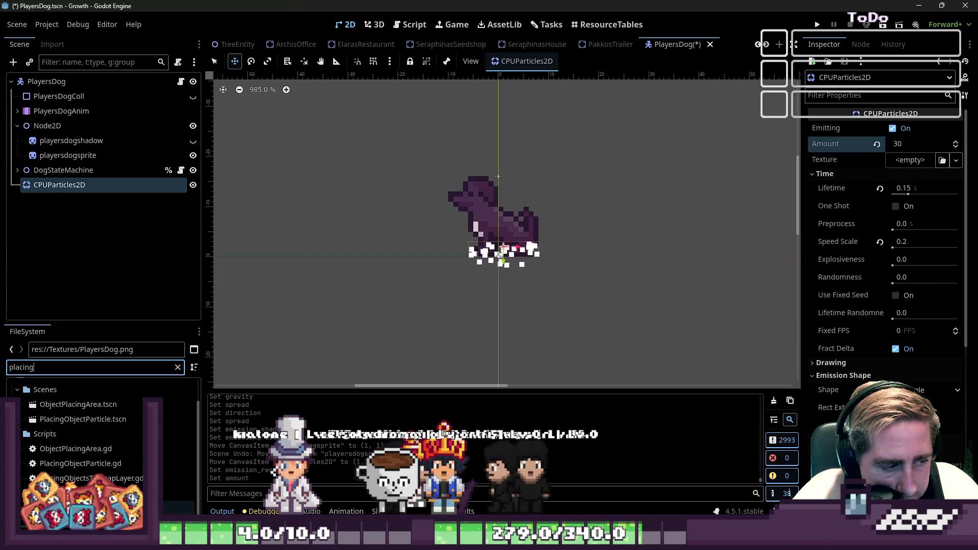
scroll(71, 397, up, 2)
double_click(64, 371)
text(object)
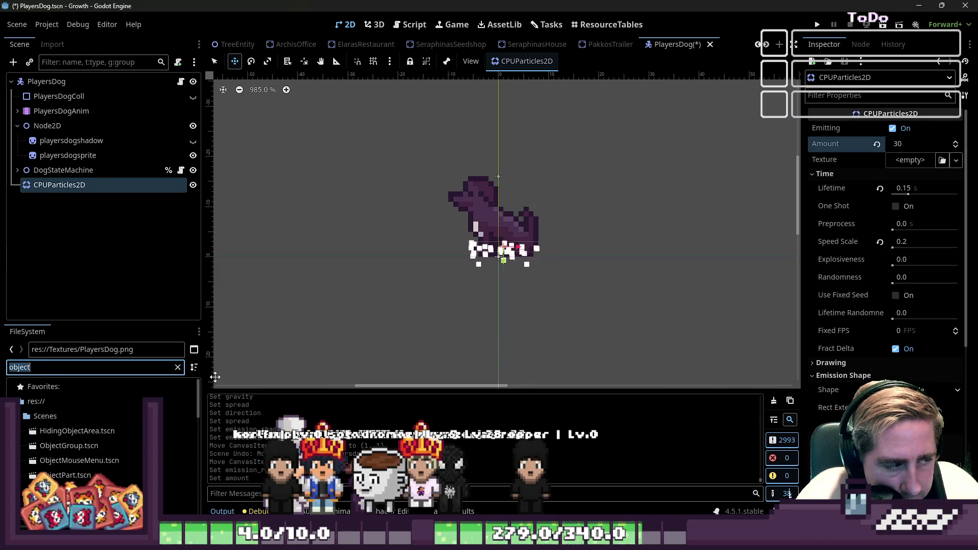
click(178, 369)
text(dust)
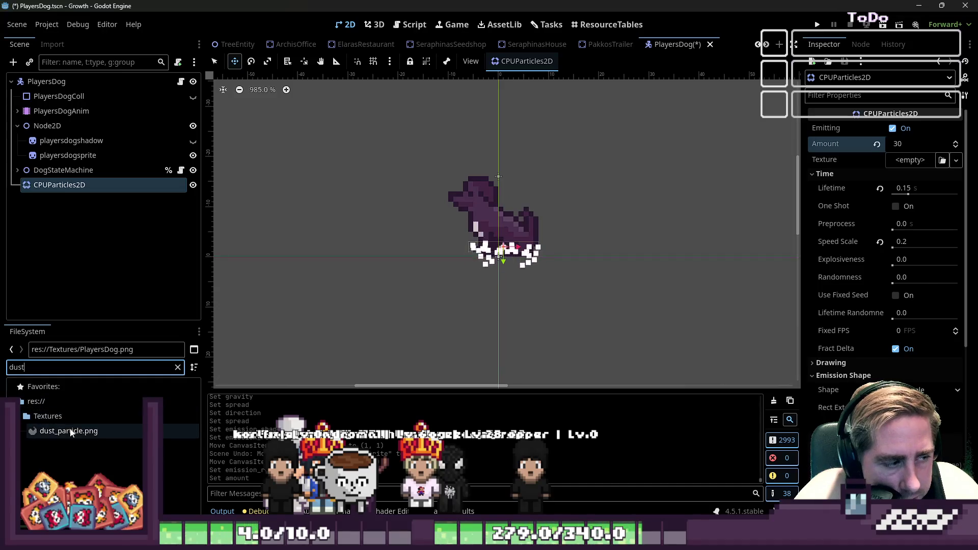
mouse_move(69, 431)
mouse_down()
mouse_move(844, 198)
mouse_move(910, 161)
mouse_up()
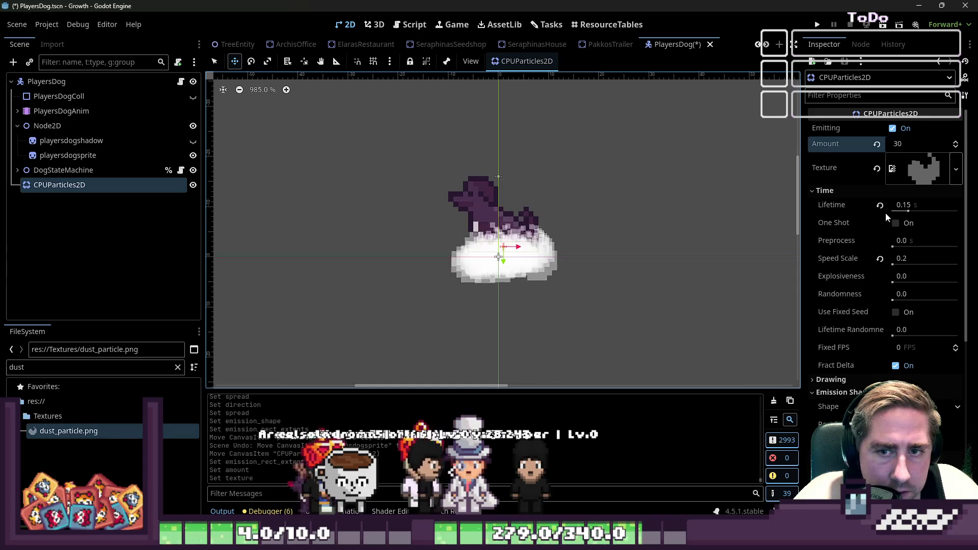
Step: Adjust the Scale Amount Min and Max, then save the scene and run the game
scroll(897, 296, down, 2)
scroll(897, 296, down, 6)
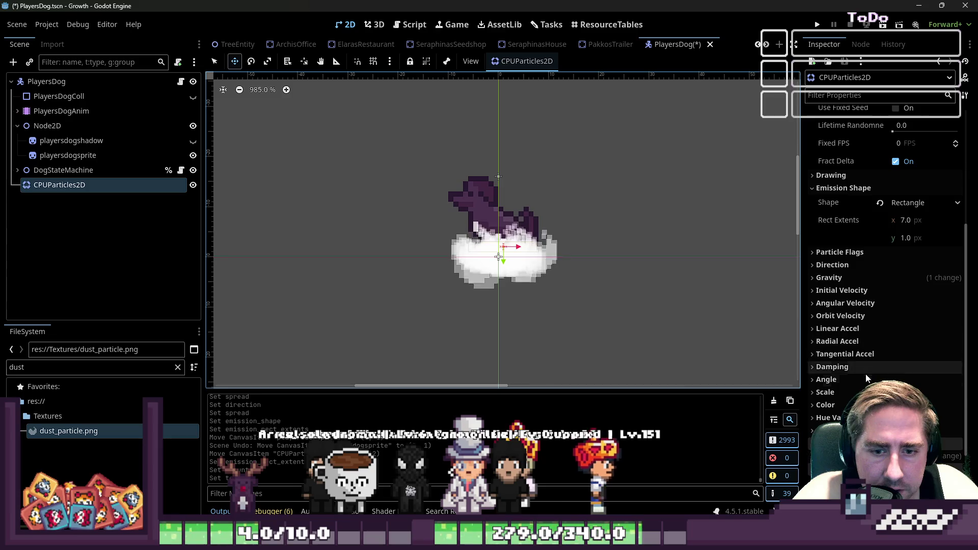
click(825, 392)
click(825, 406)
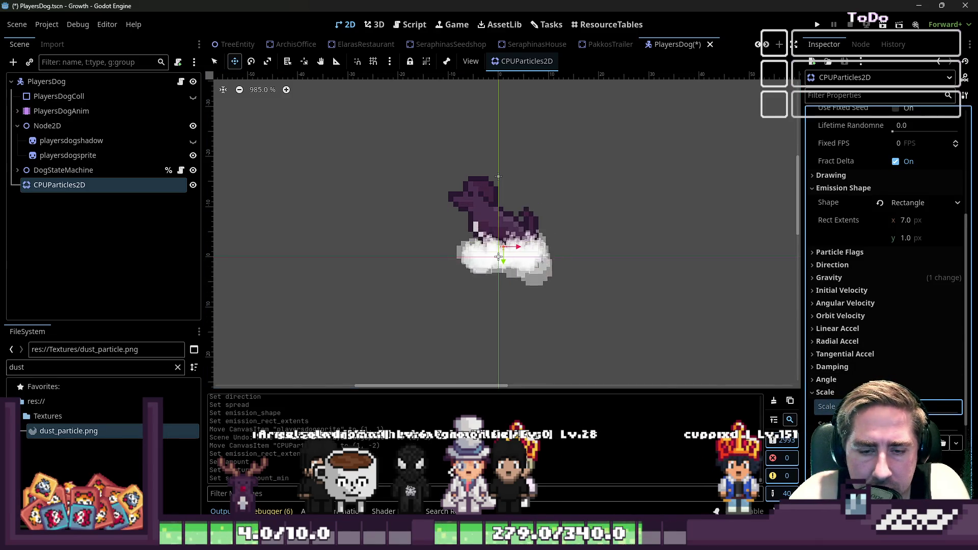
key(Return)
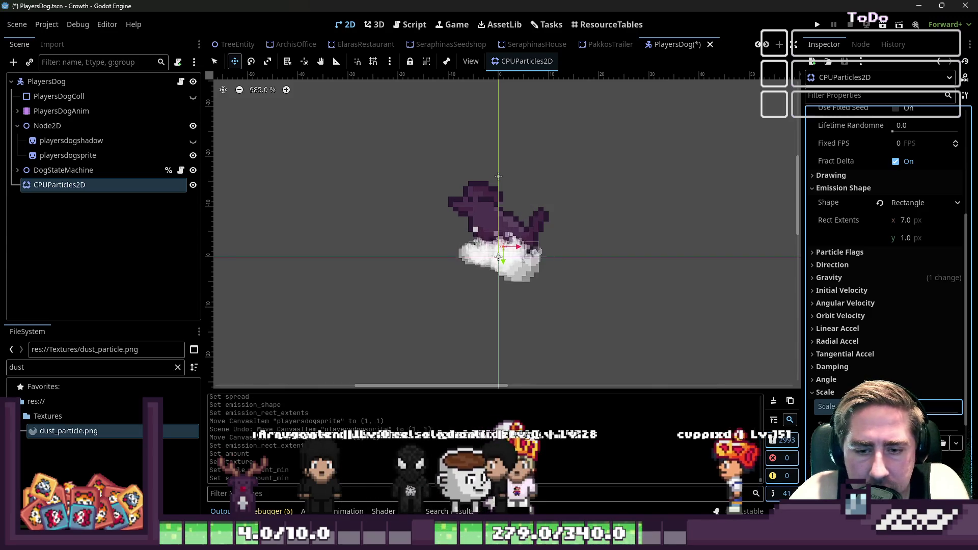
click(943, 424)
key(Return)
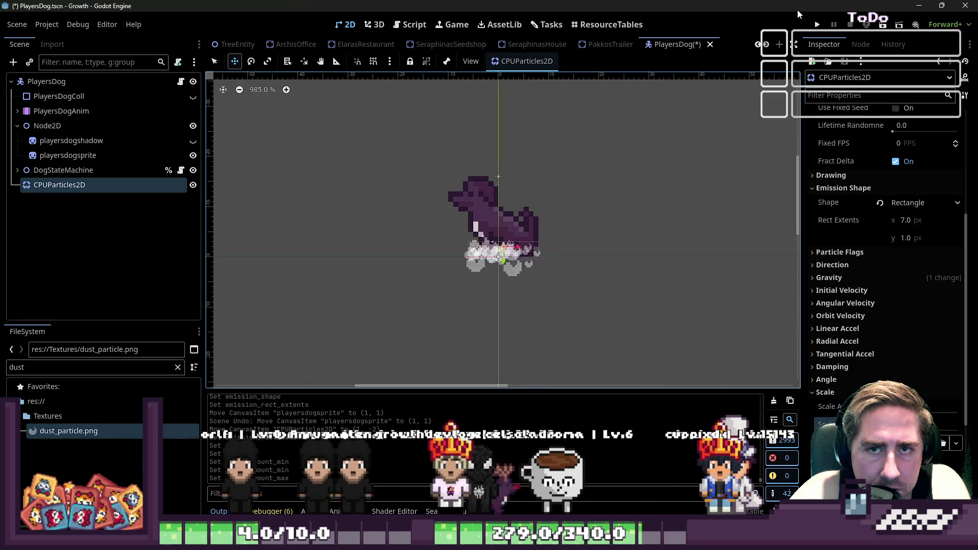
click(816, 25)
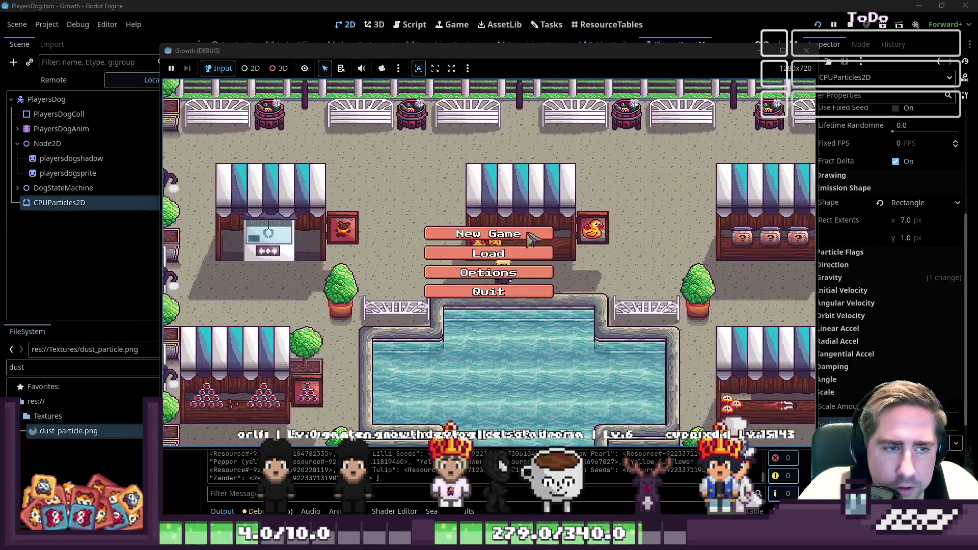
Step: Start a new game with a throwaway character name
click(509, 232)
text(dsgb)
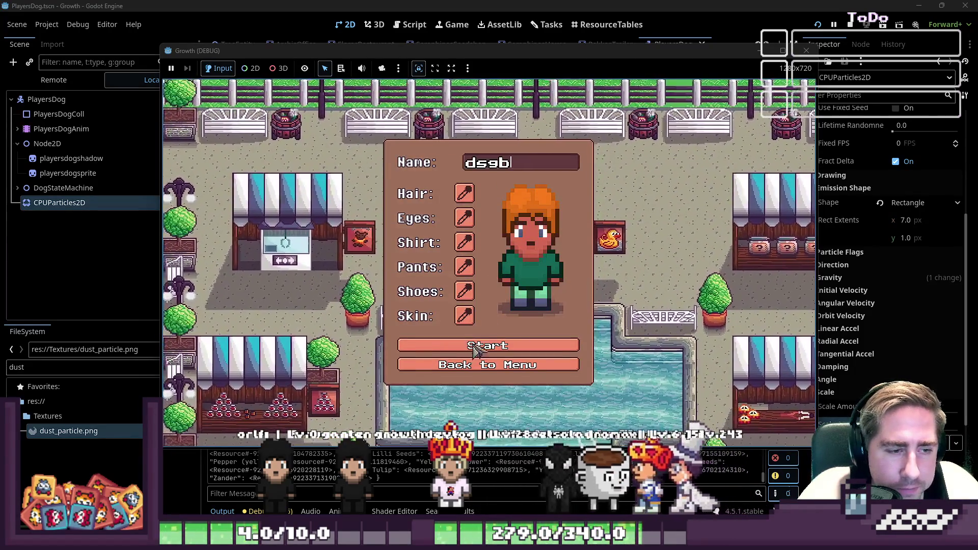
click(551, 346)
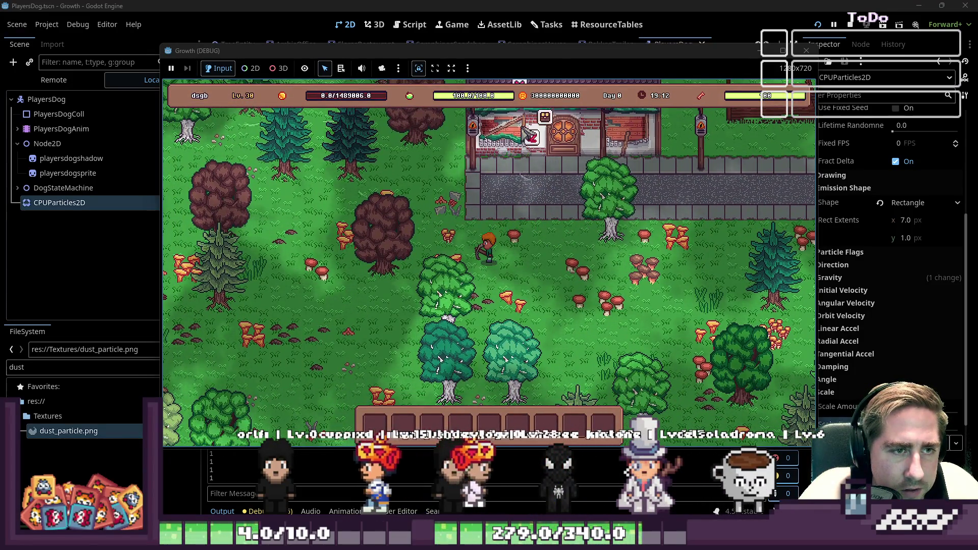
Step: Walk the player around the forest watching the dog's dust, then stop the game
key(w)
key(a)
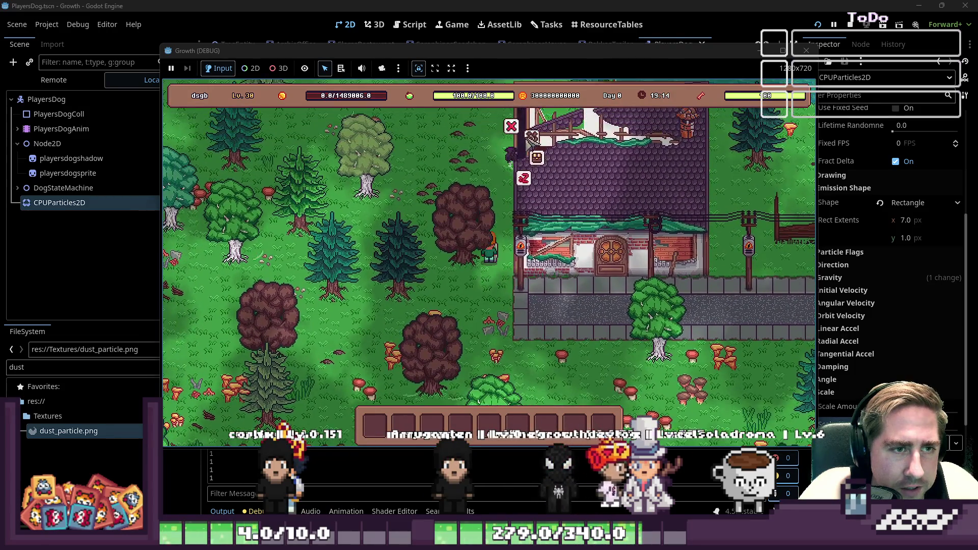
key(a)
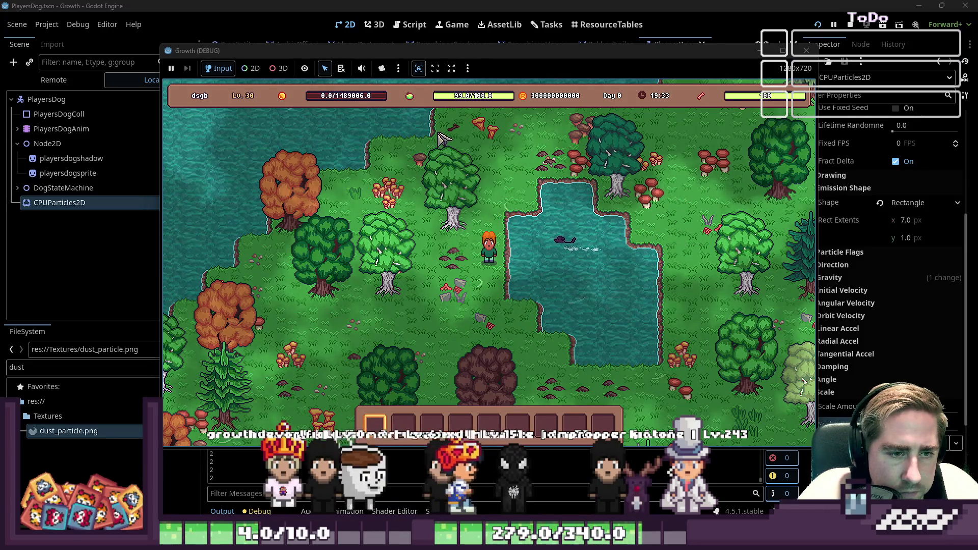
key(a+s)
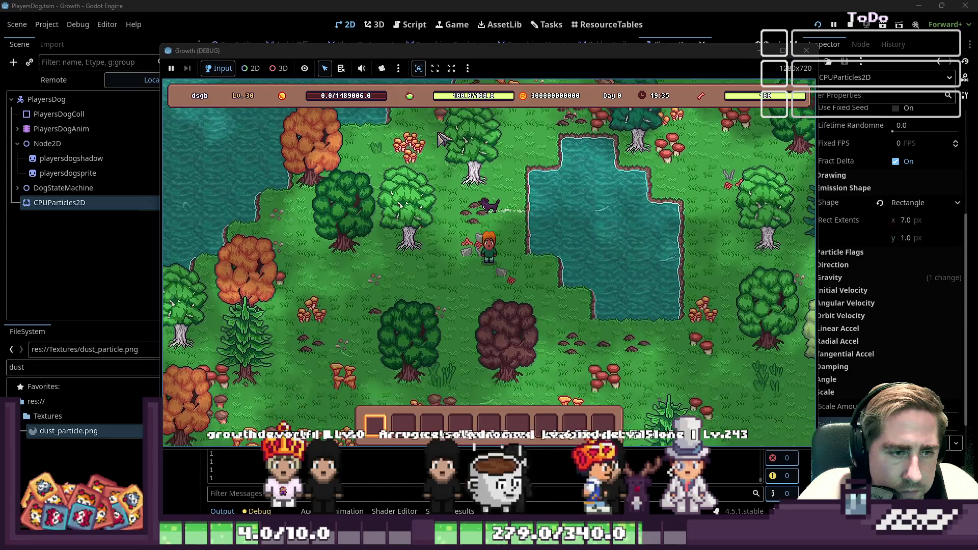
key(s+d)
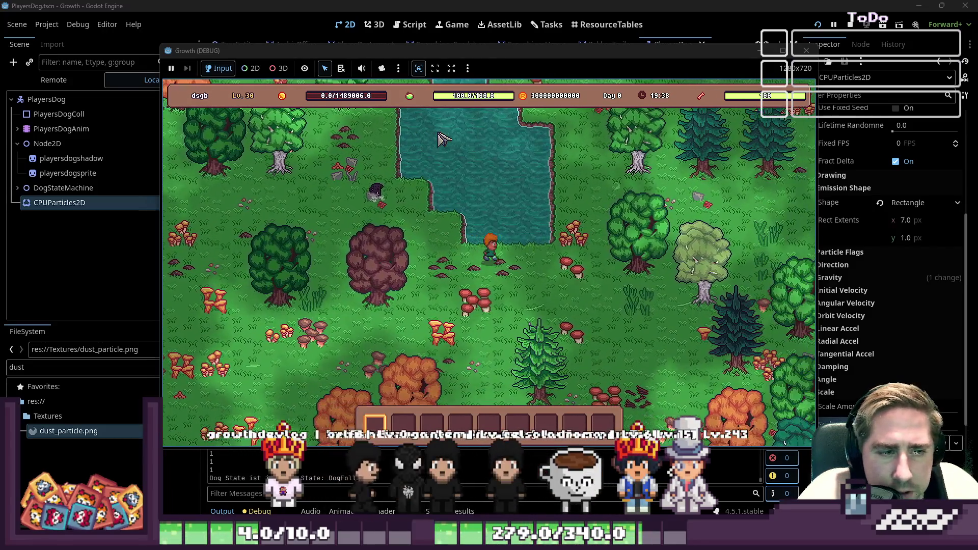
key(w+d)
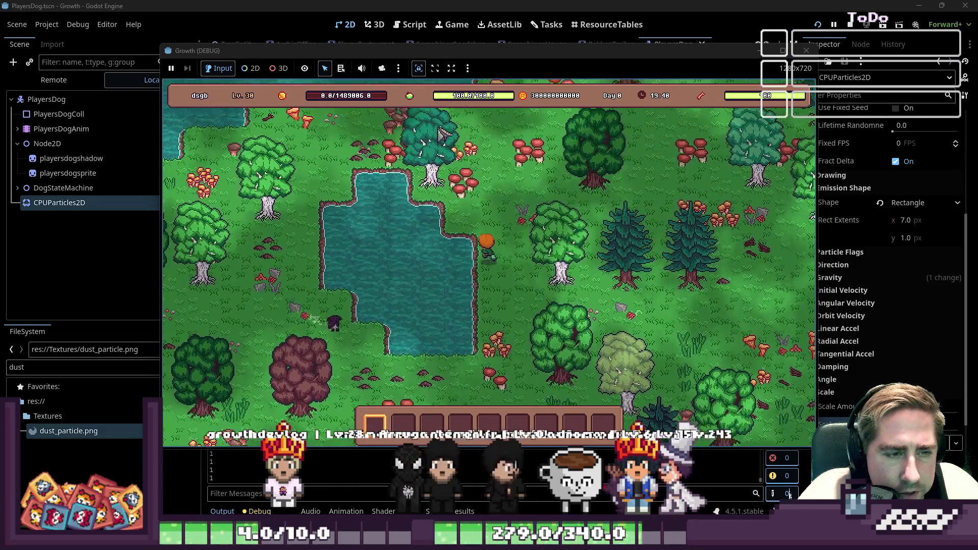
key(w)
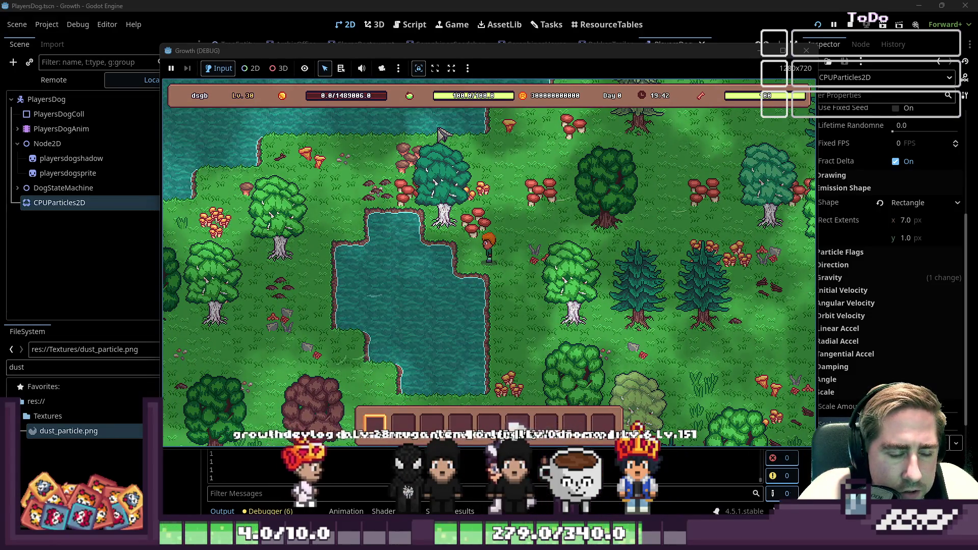
key(a)
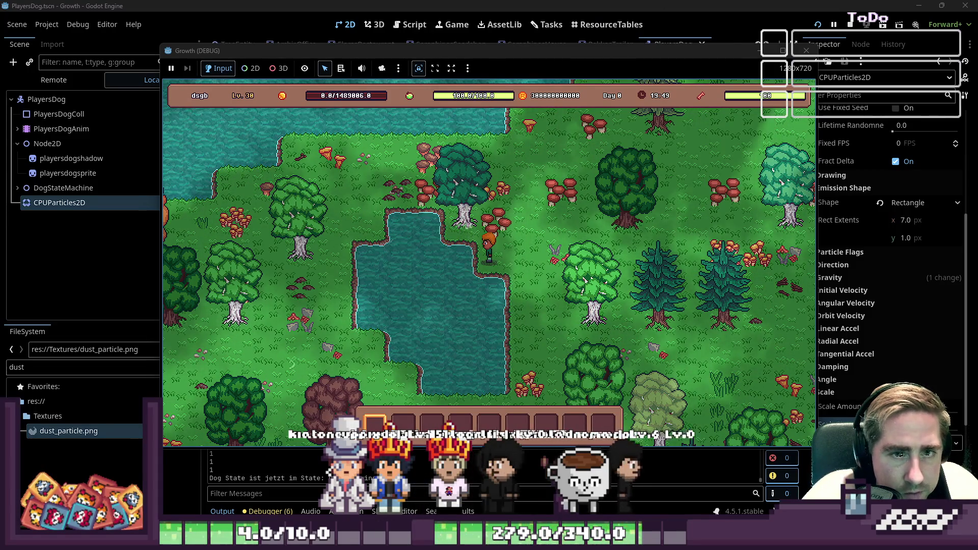
click(806, 51)
scroll(920, 161, up, 5)
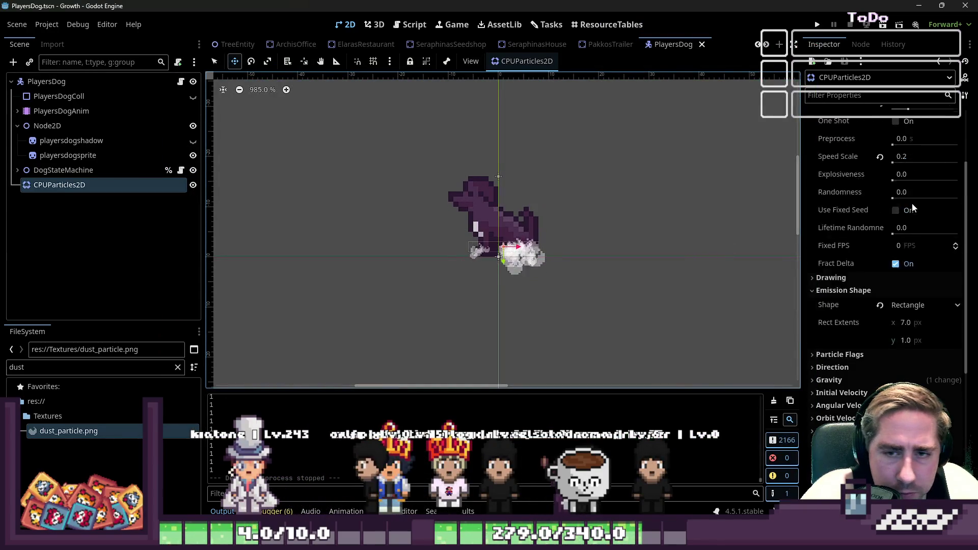
Step: Raise the dust particle Amount to 300 and run the project
click(915, 148)
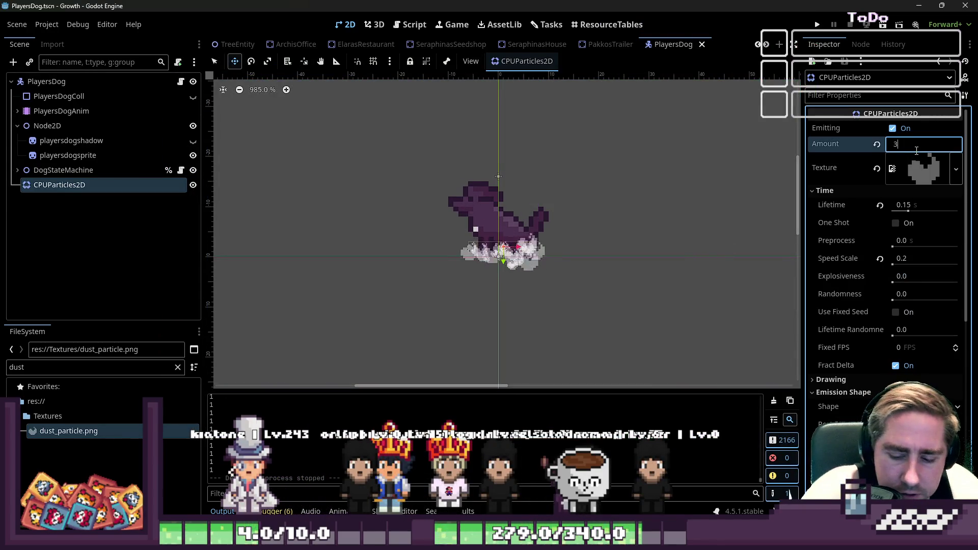
key(Return)
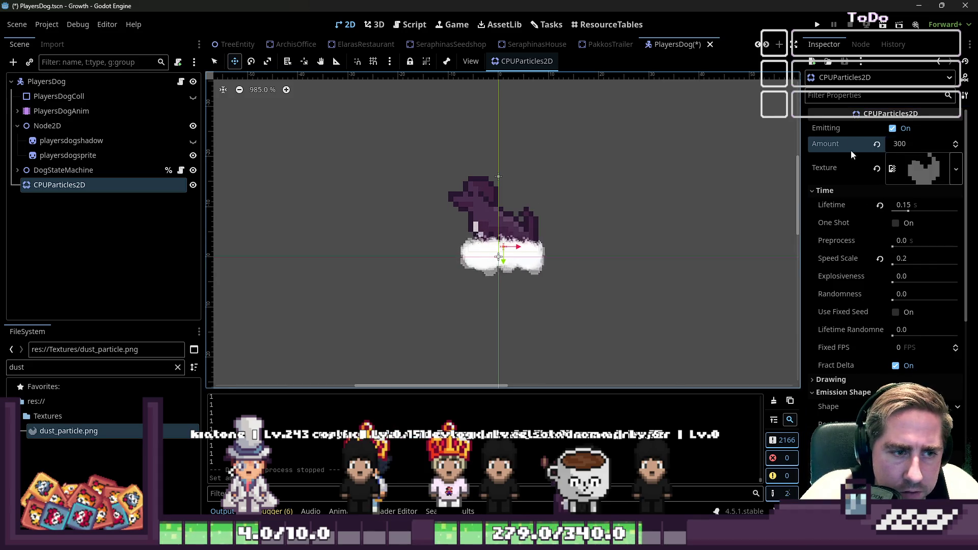
click(818, 26)
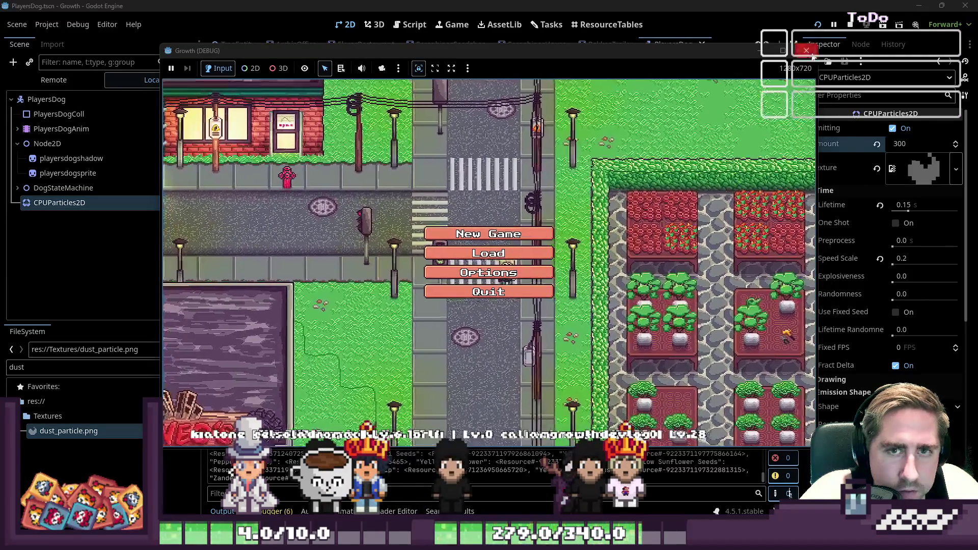
Step: Begin a new game with a throwaway character name
click(489, 234)
text(dsagf)
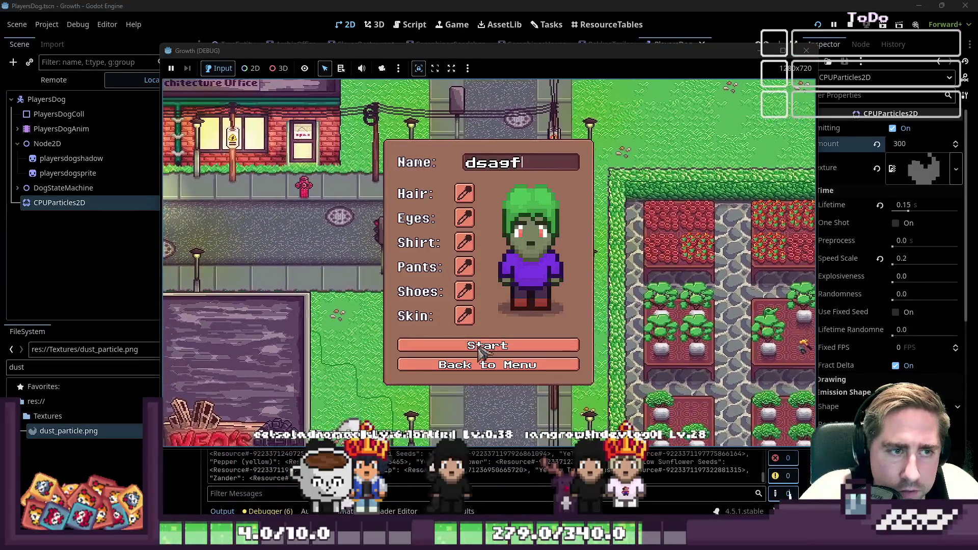
click(480, 346)
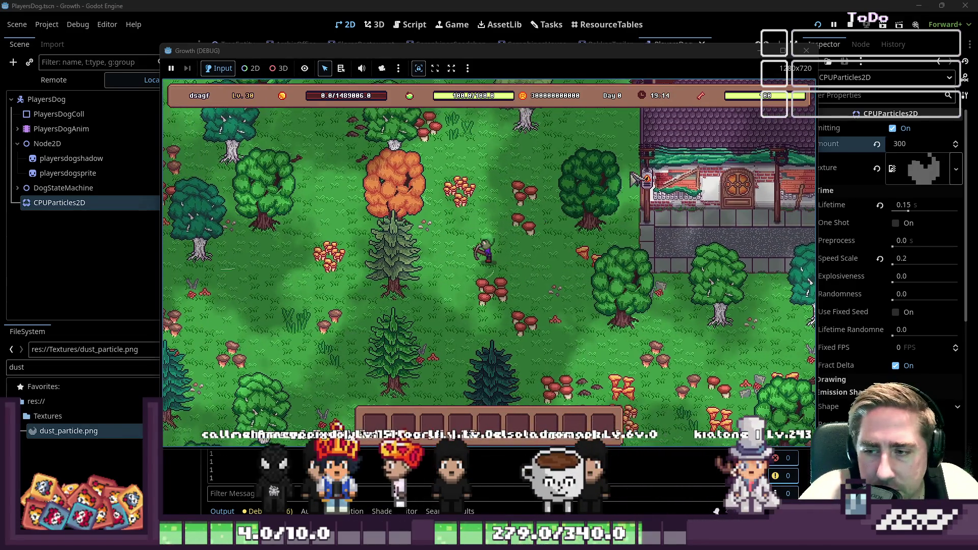
Step: Walk past the lake and pond to watch the 300-particle dust trail, then stop the game
key(a)
key(s)
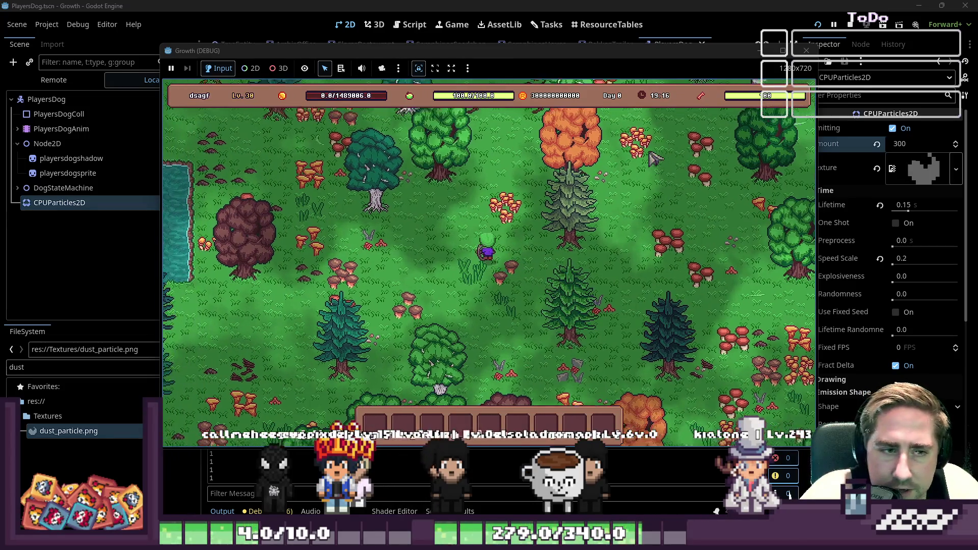
key(a)
key(w)
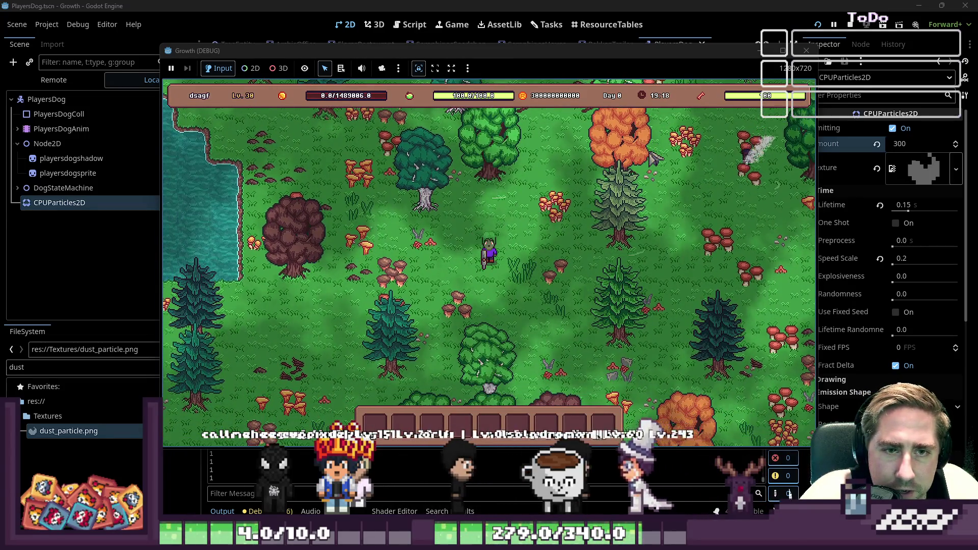
key(a)
key(w)
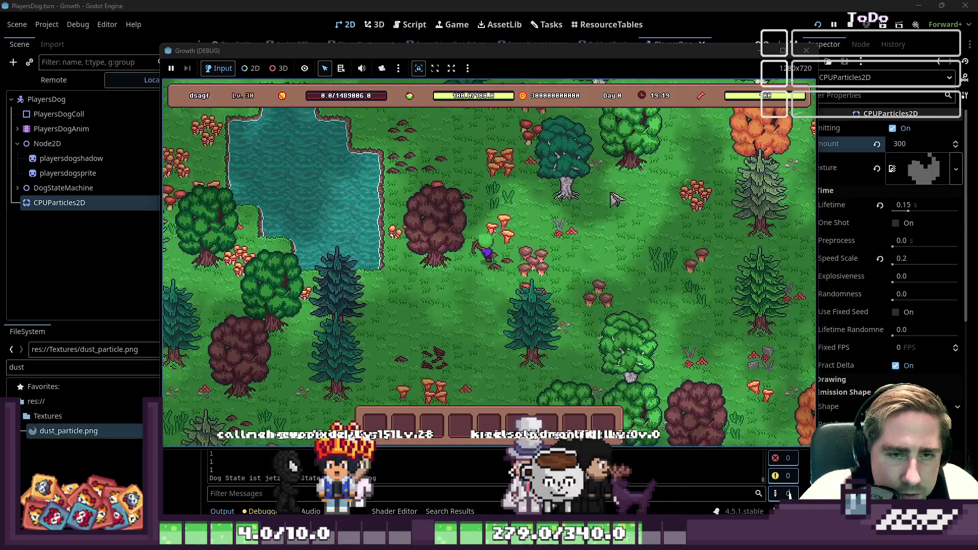
key(a)
key(w)
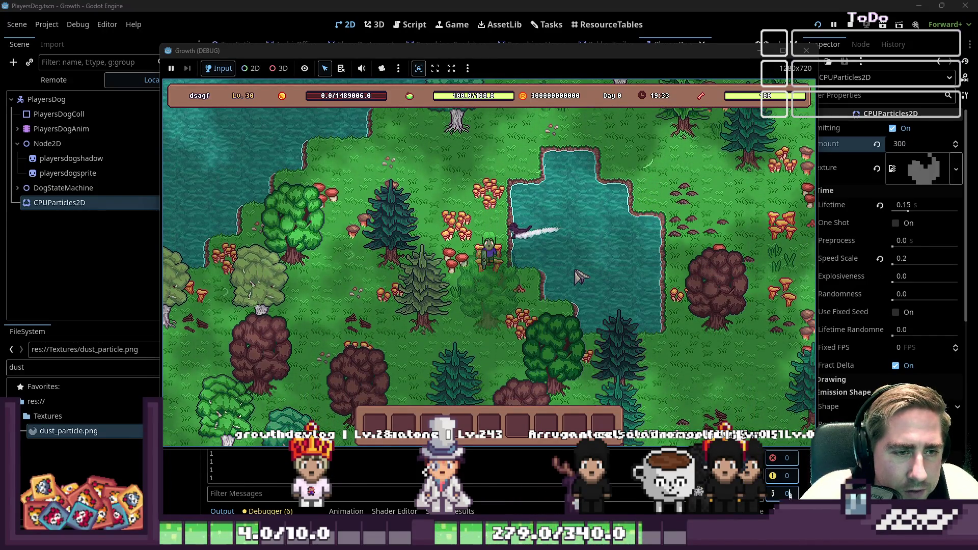
key(w)
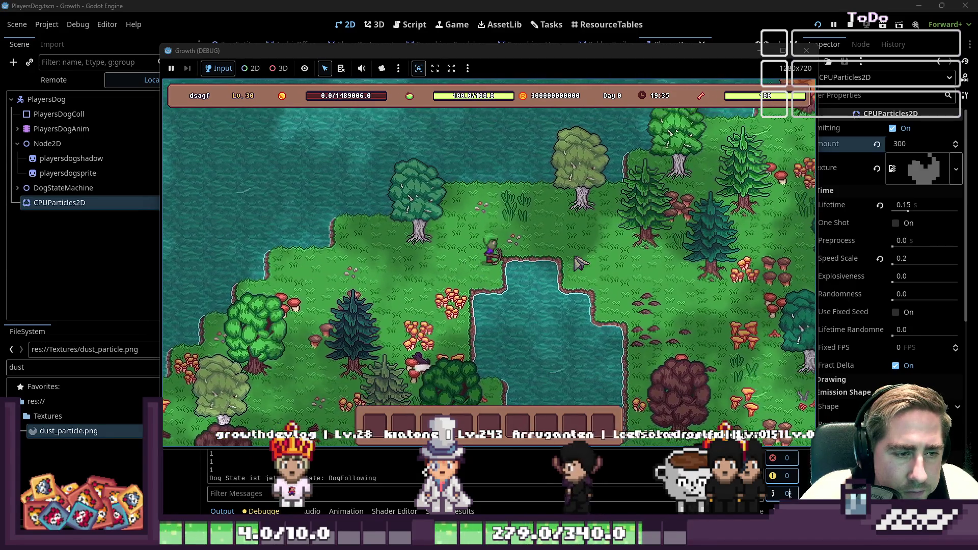
key(d)
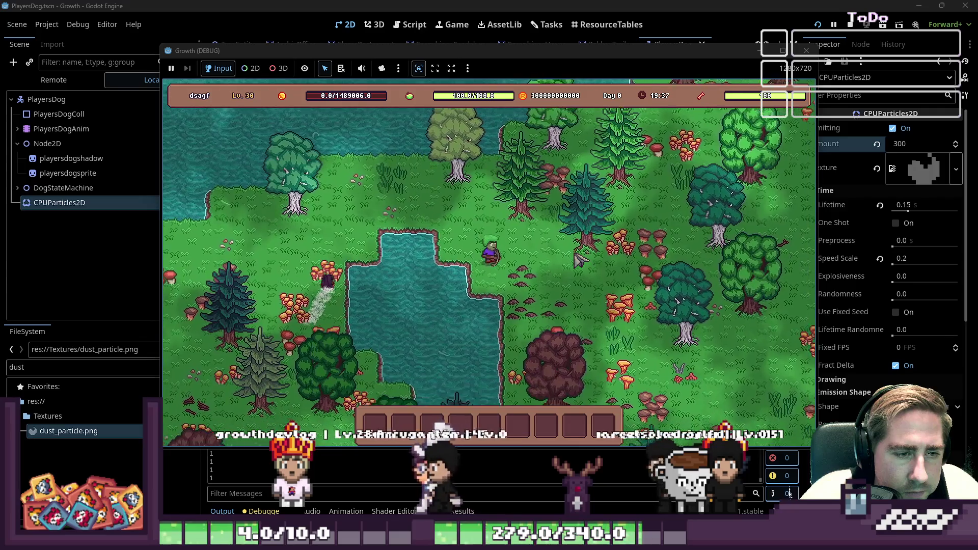
key(s)
key(d)
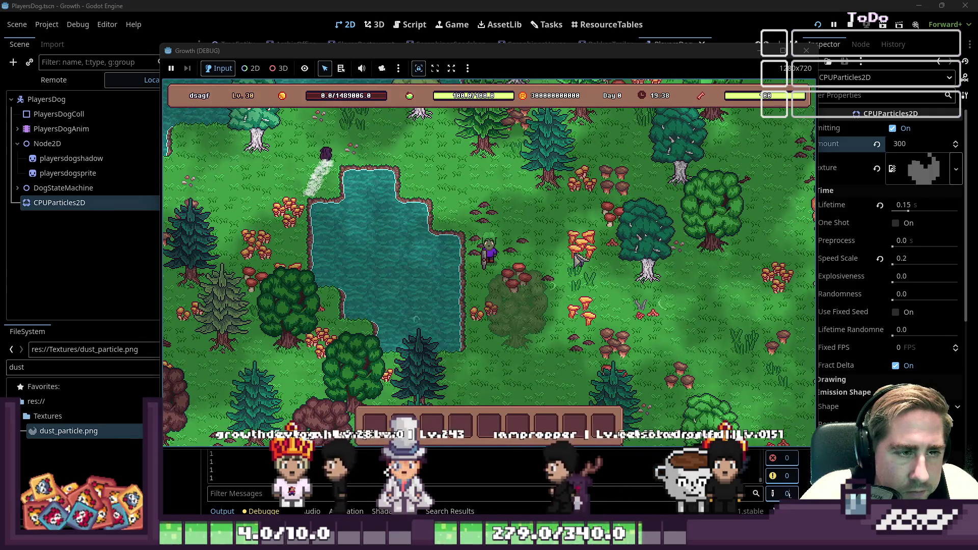
click(806, 51)
Step: Preview and hide the particle texture, then collapse the Scale settings in the Inspector
click(917, 171)
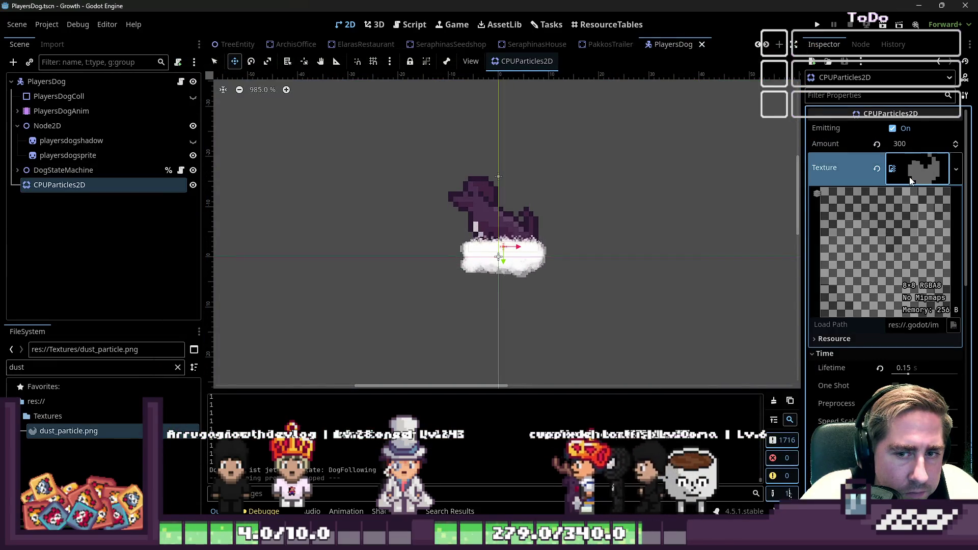
click(911, 179)
scroll(906, 233, down, 5)
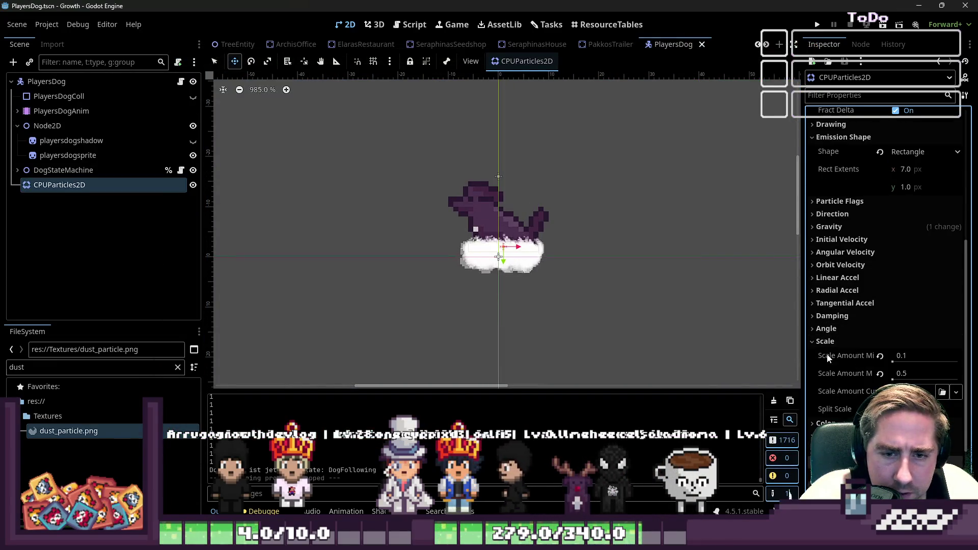
click(825, 341)
click(841, 367)
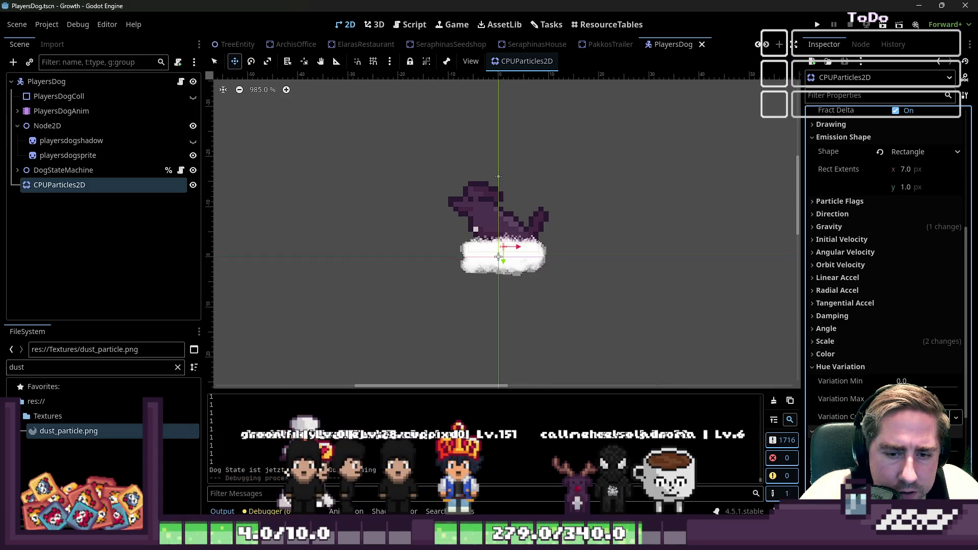
Step: Tint the dust particles cyan (00dbff) and assign a new Gradient color ramp
click(838, 354)
click(926, 368)
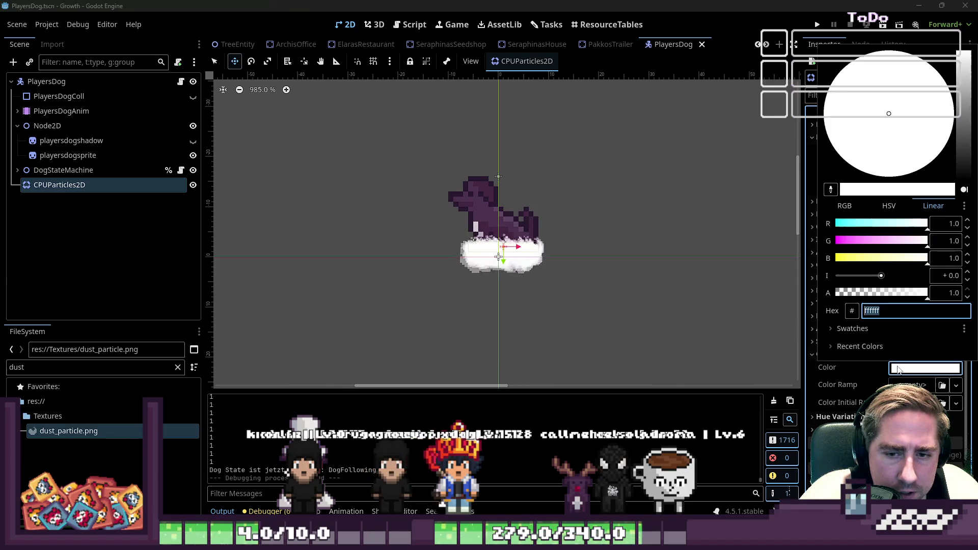
drag(892, 246, 863, 242)
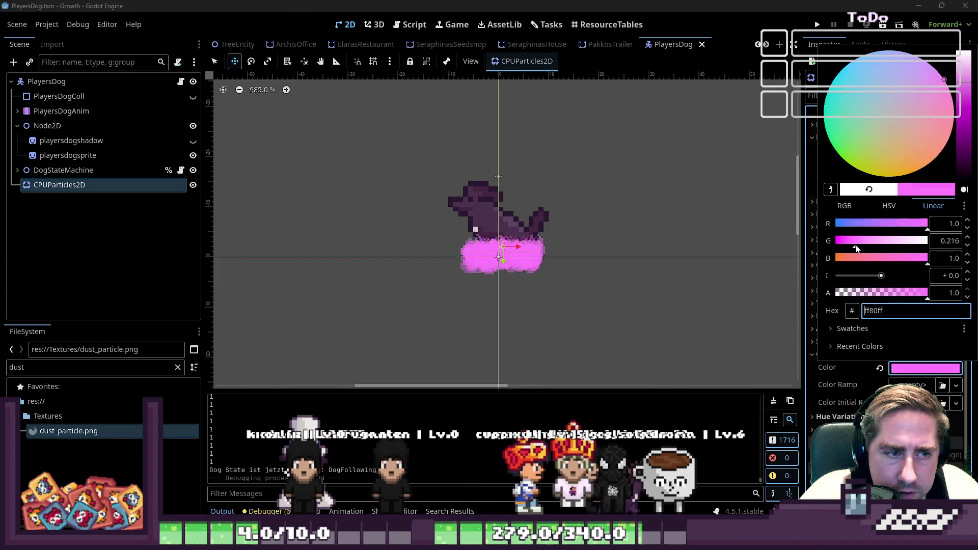
mouse_move(926, 232)
mouse_down()
mouse_move(836, 227)
mouse_move(902, 253)
mouse_up()
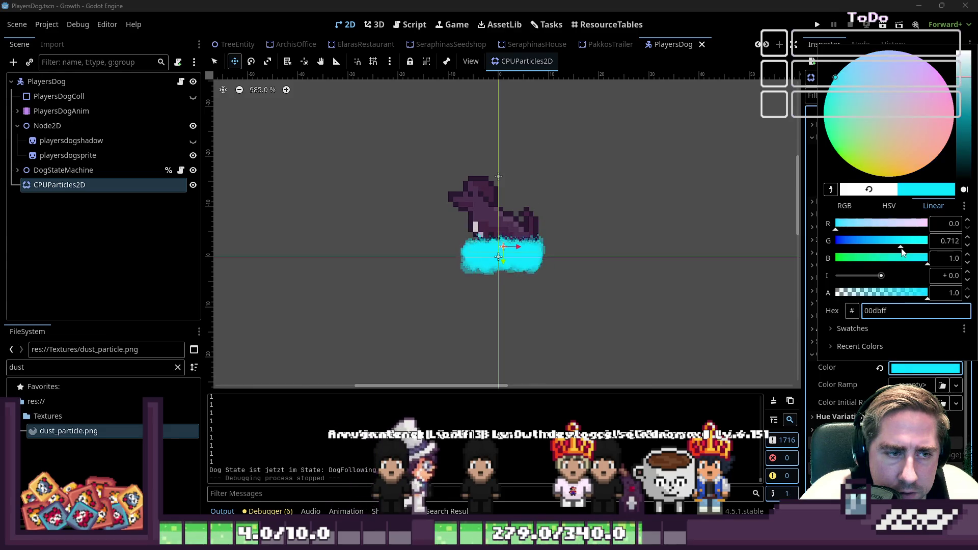
click(858, 374)
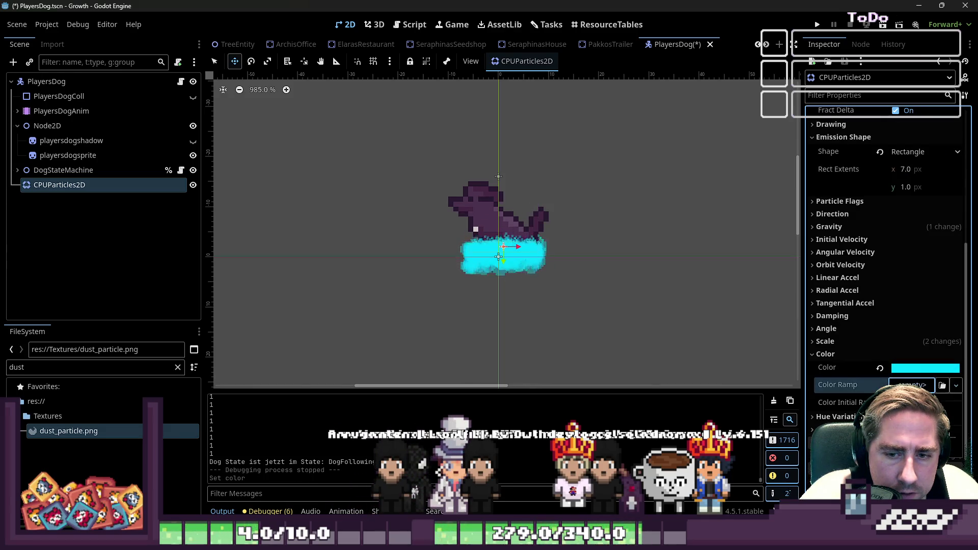
click(912, 385)
click(899, 400)
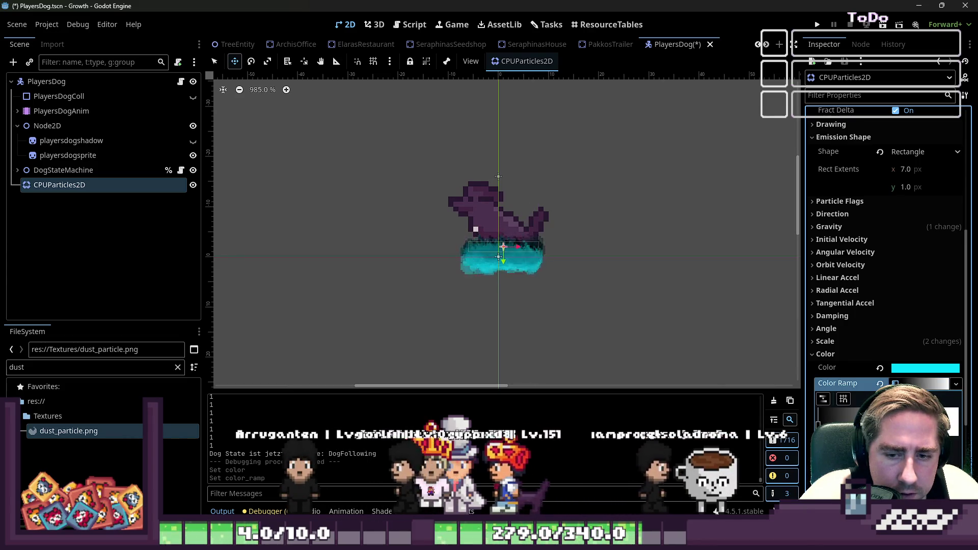
Step: Set a gradient point to cyan, then revert the particle base colour to white
double_click(858, 388)
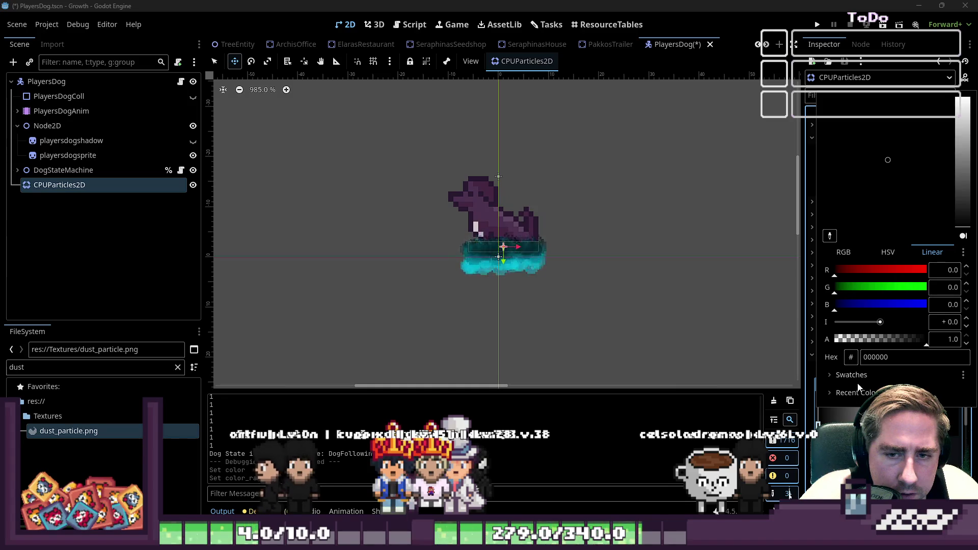
mouse_move(877, 306)
mouse_down()
mouse_move(934, 306)
mouse_move(887, 292)
mouse_up()
click(899, 288)
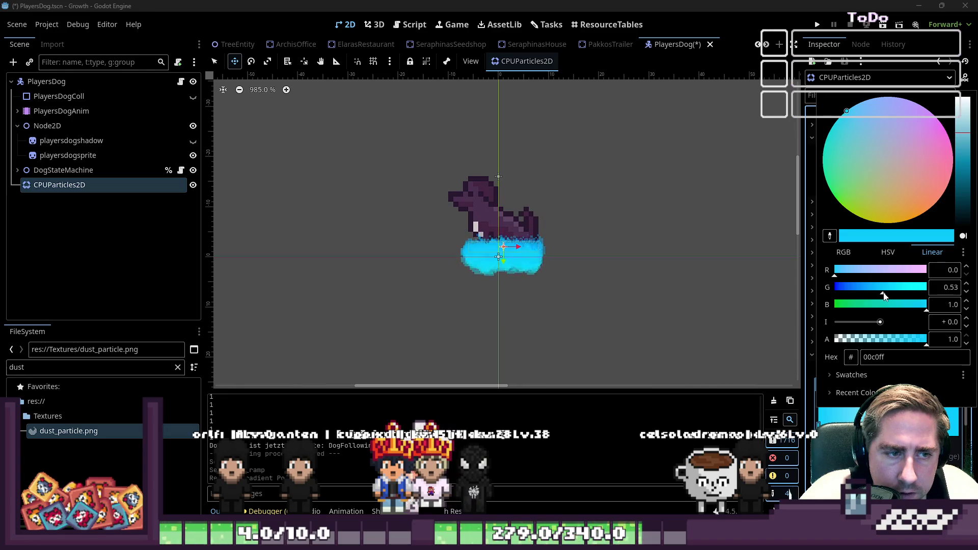
click(789, 494)
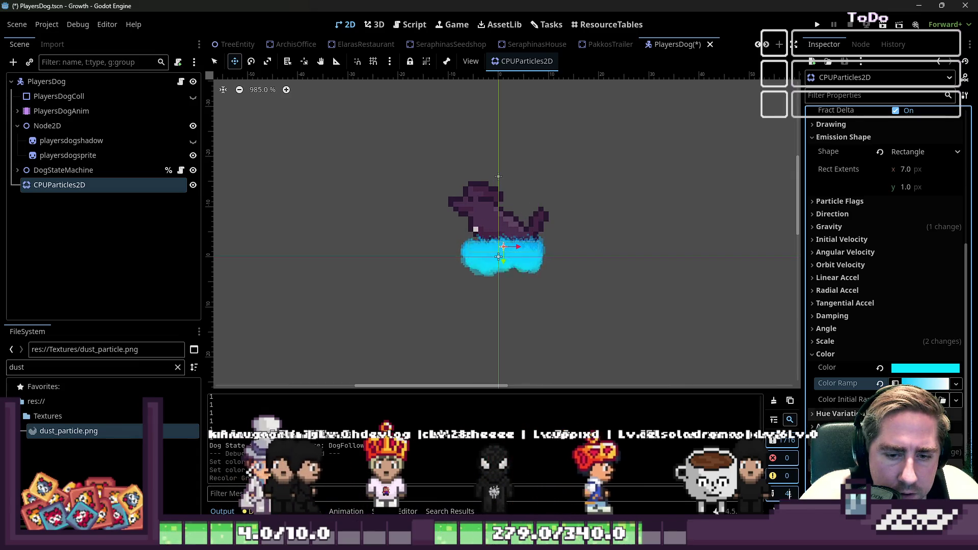
click(881, 368)
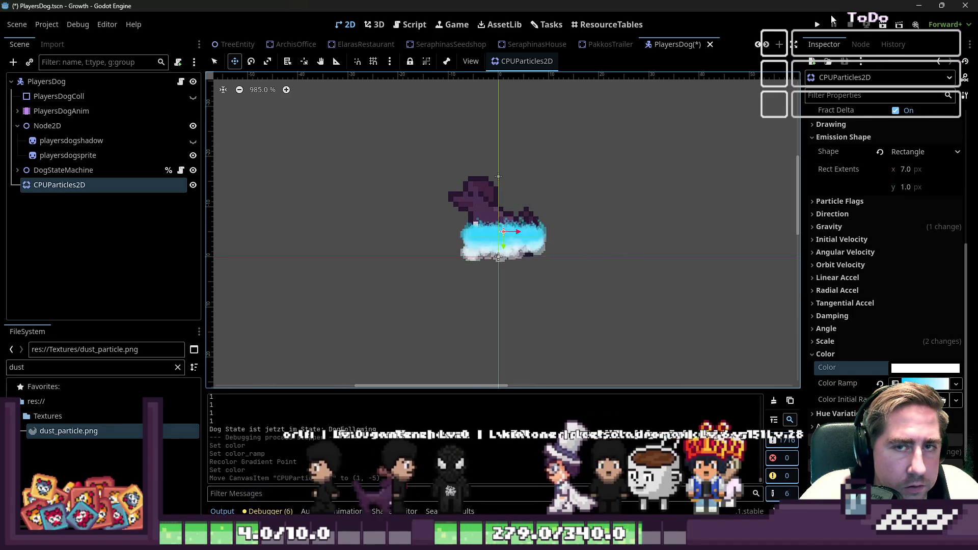
Step: Save and run the game with F5, starting a new game with a character named 'cx'
key(F5)
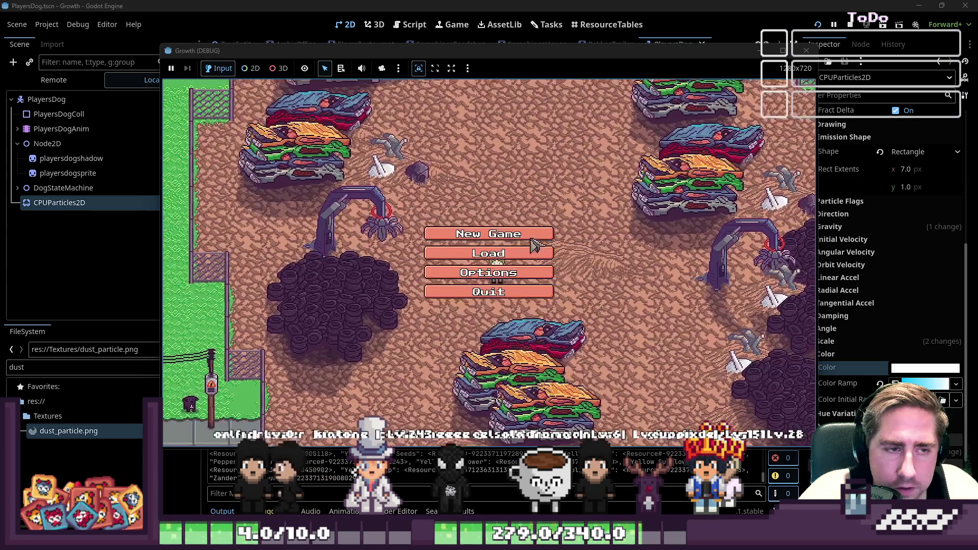
click(532, 238)
text(cx)
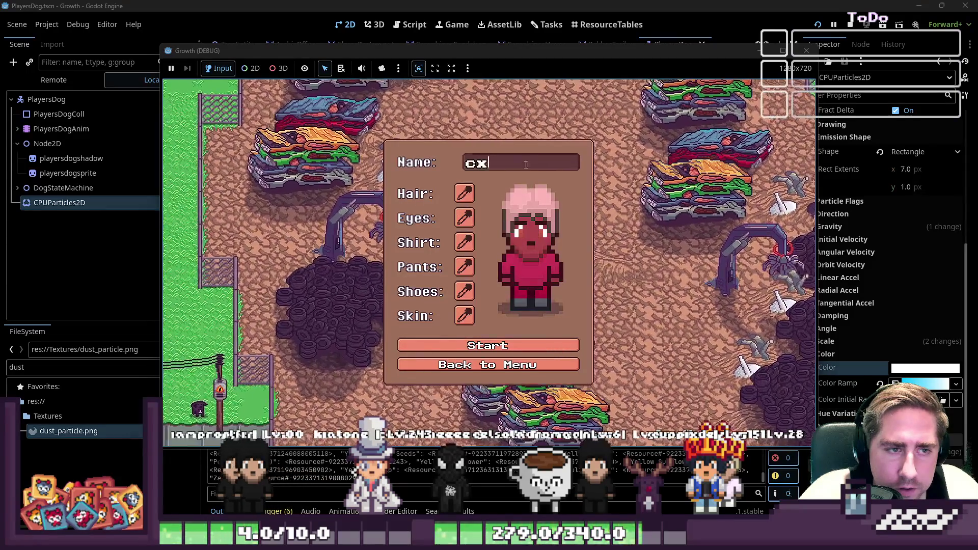
click(499, 344)
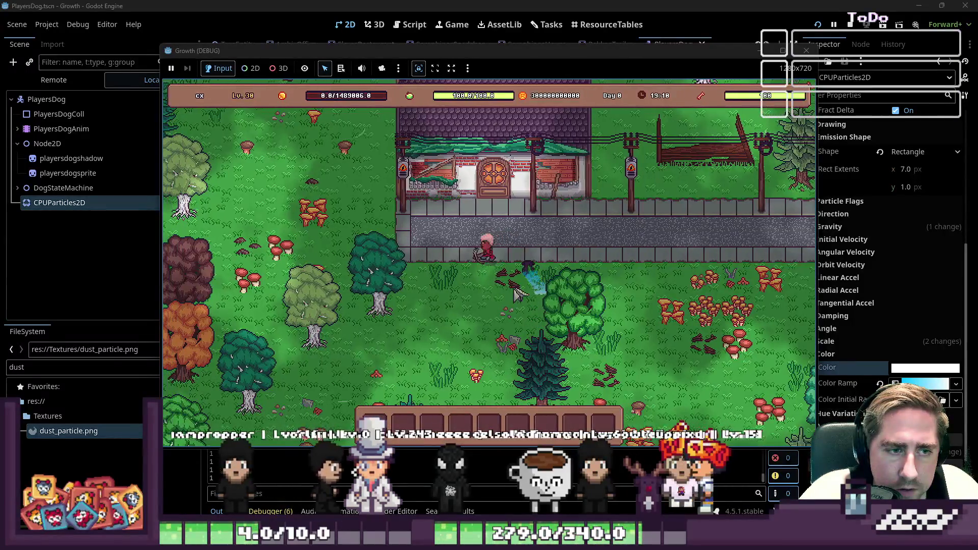
Step: Walk the player around the field and pond to watch the dust, then close the game
key(a)
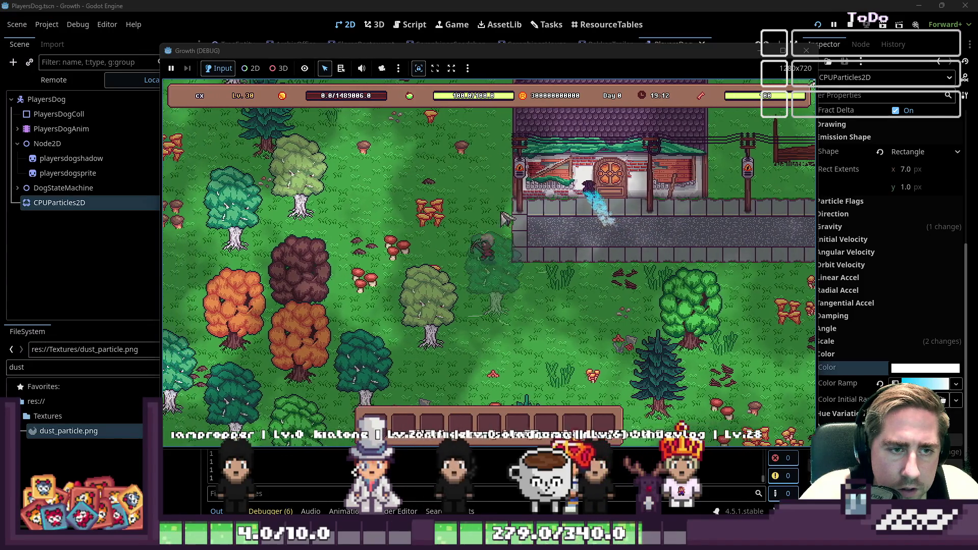
key(a)
key(w)
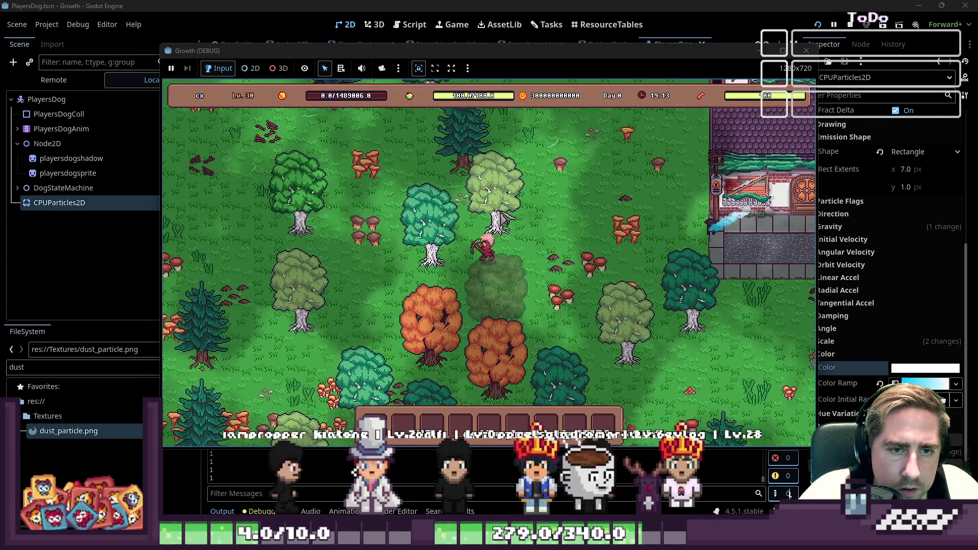
key(a)
key(w)
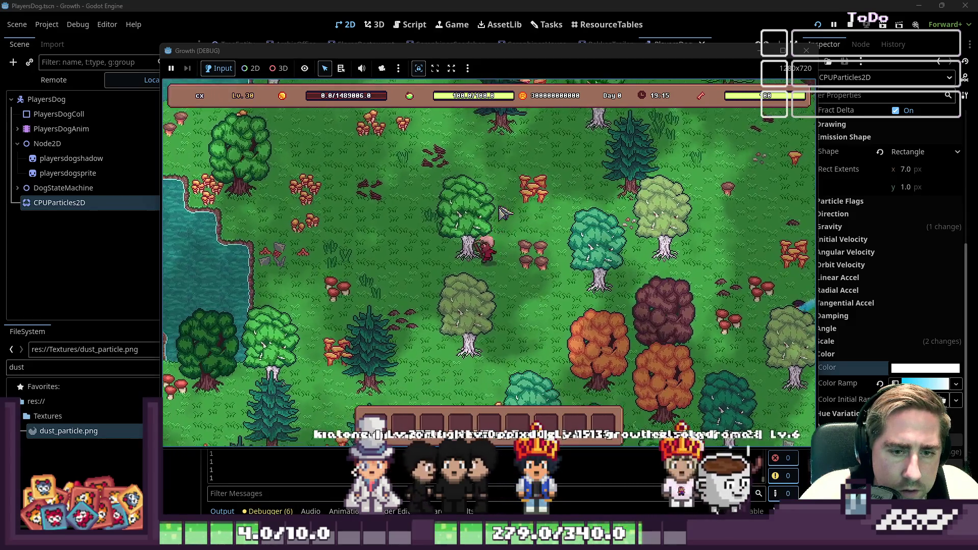
key(a)
key(w)
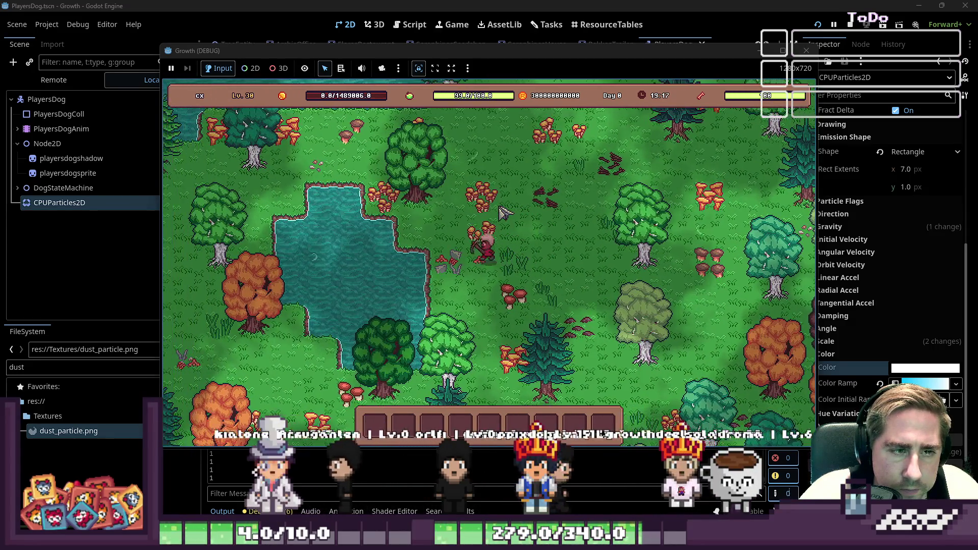
key(w)
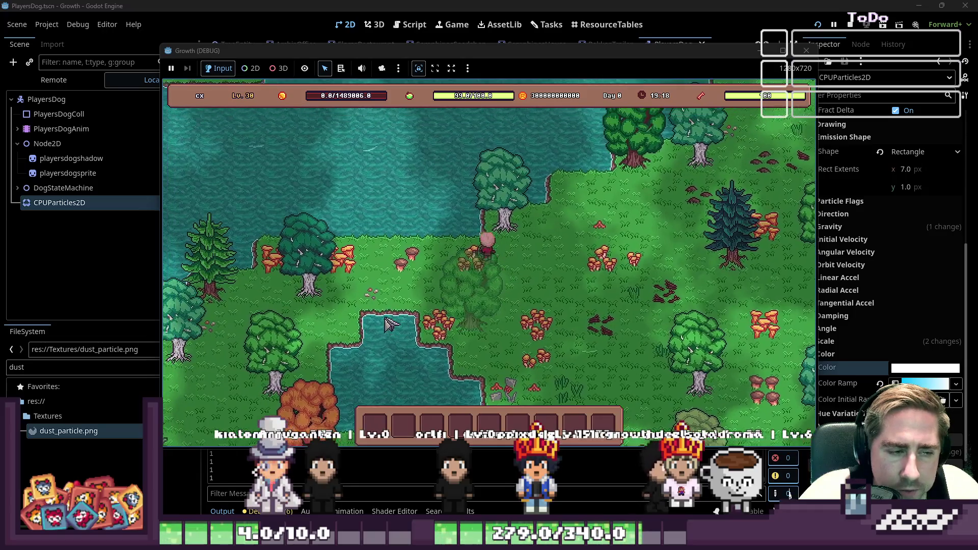
key(a)
key(s)
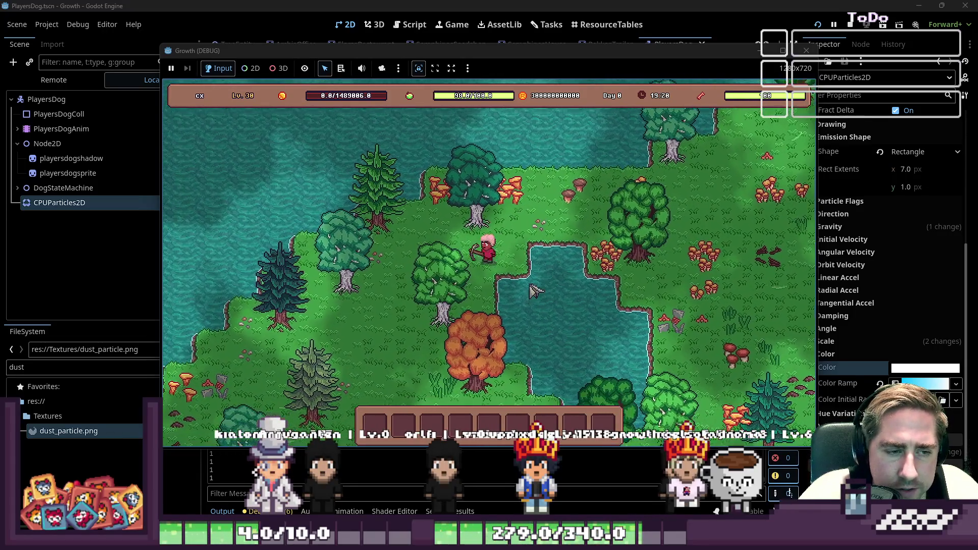
key(s)
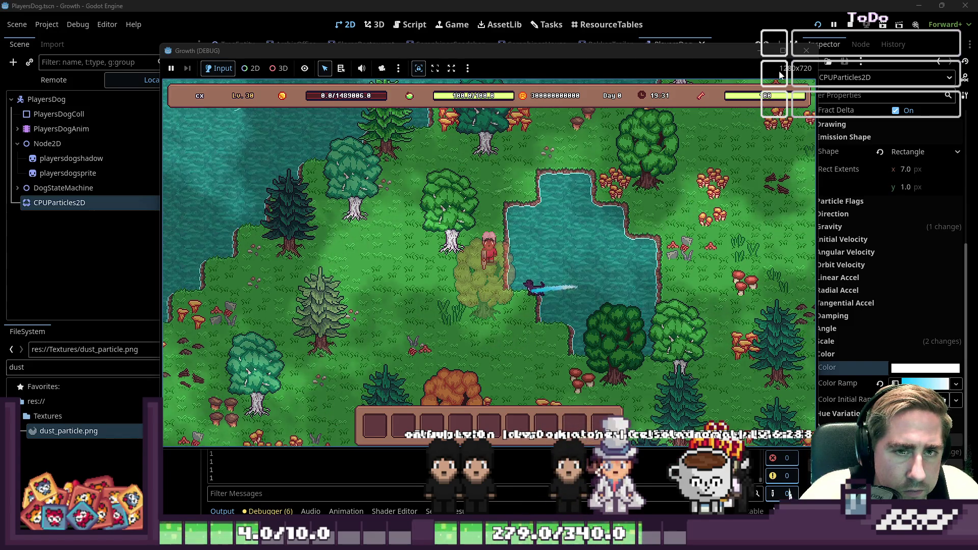
click(805, 50)
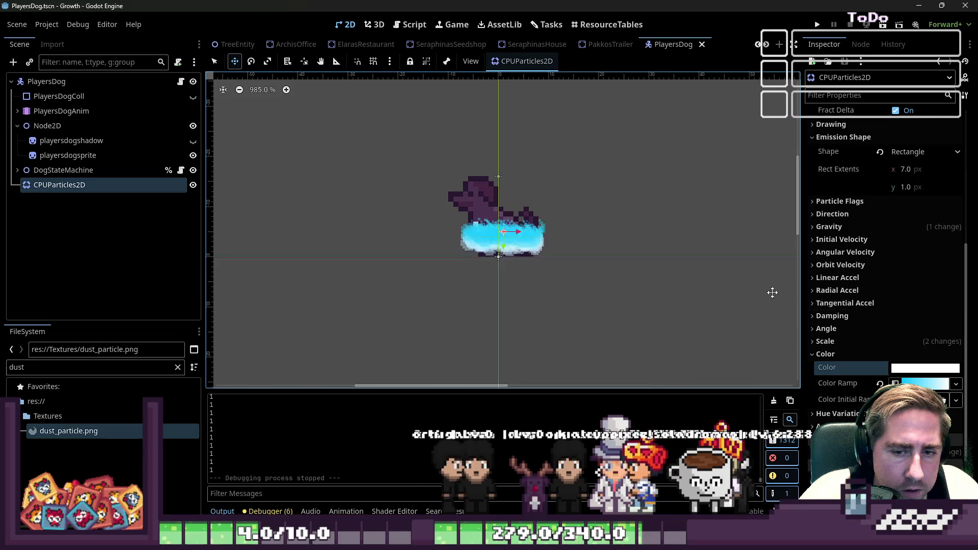
Step: Try moving the particle emitter away from the dog, then undo the move
mouse_move(505, 223)
mouse_down()
mouse_move(329, 216)
mouse_move(627, 135)
mouse_move(322, 211)
mouse_move(732, 255)
mouse_move(289, 264)
mouse_move(607, 244)
mouse_up()
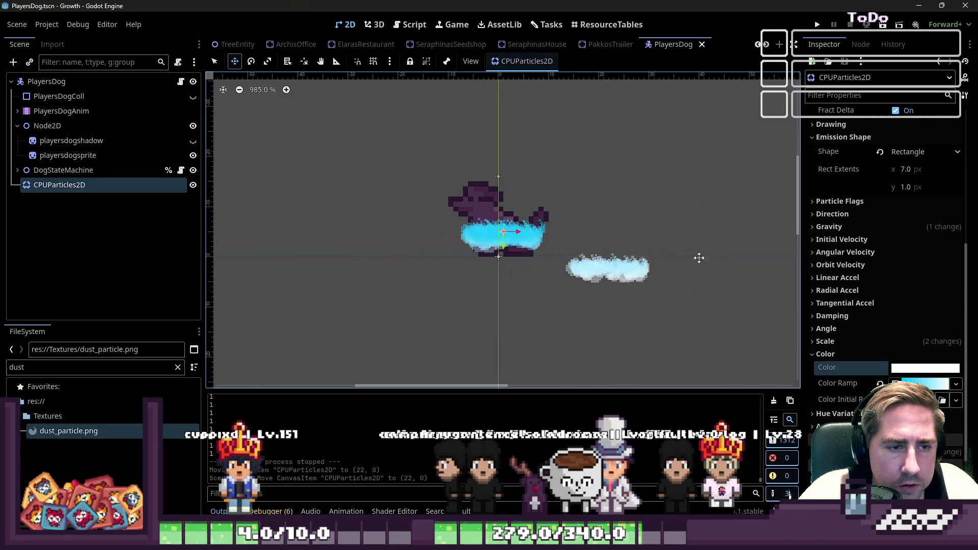
key(ctrl+z)
scroll(906, 219, up, 5)
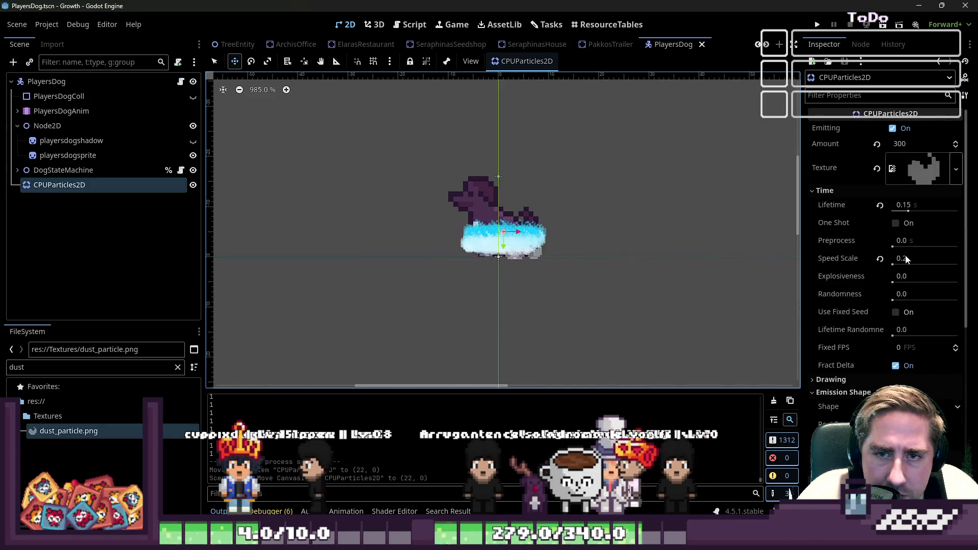
scroll(878, 280, down, 5)
Step: Try vertical gravity 960, reset it to 980, and move the emitter right of the dog
click(861, 328)
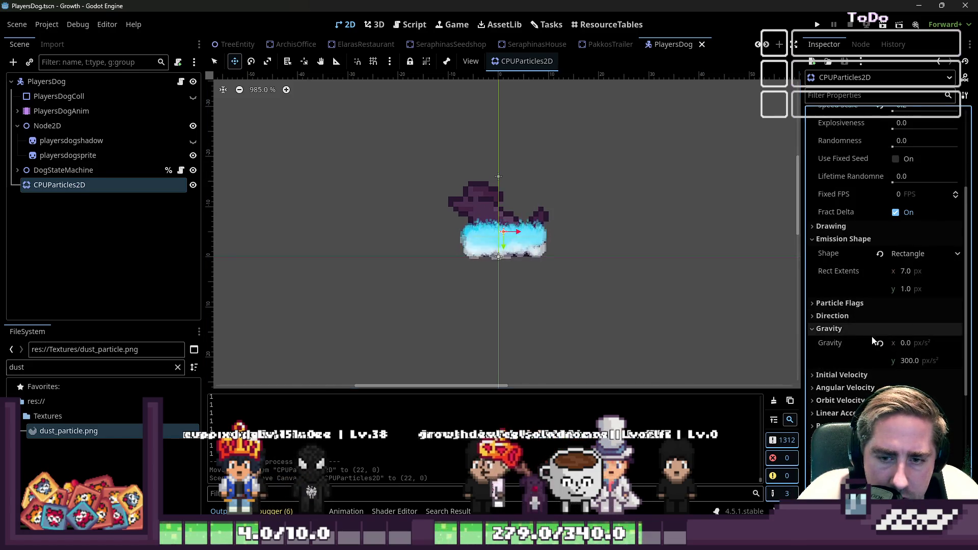
click(906, 360)
text(960)
key(Return)
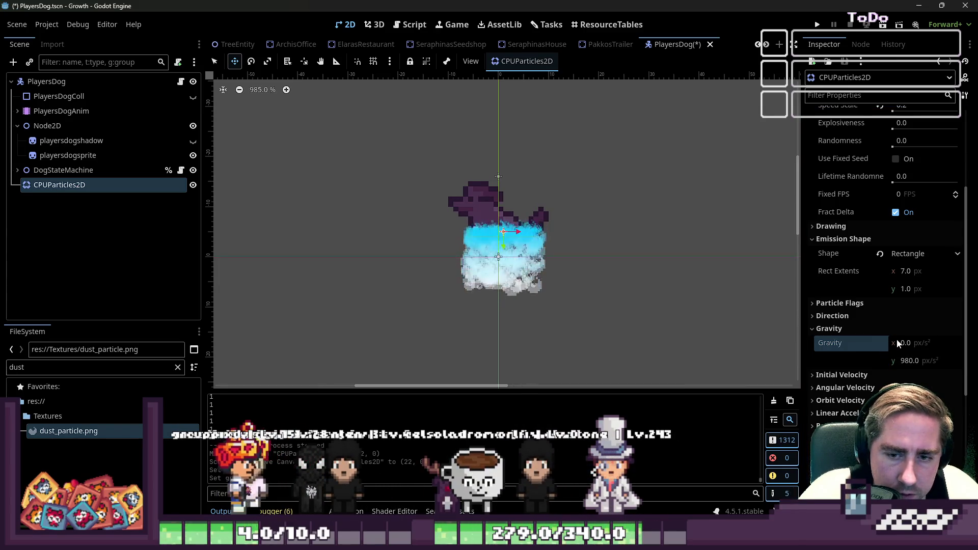
click(879, 343)
mouse_move(381, 245)
mouse_down()
mouse_move(347, 244)
mouse_move(606, 262)
mouse_move(331, 252)
mouse_move(693, 275)
mouse_move(709, 265)
mouse_move(450, 267)
mouse_move(568, 137)
mouse_move(315, 141)
mouse_move(718, 150)
mouse_move(263, 144)
mouse_move(260, 155)
mouse_move(649, 169)
mouse_move(492, 256)
mouse_move(482, 253)
mouse_move(491, 238)
mouse_up()
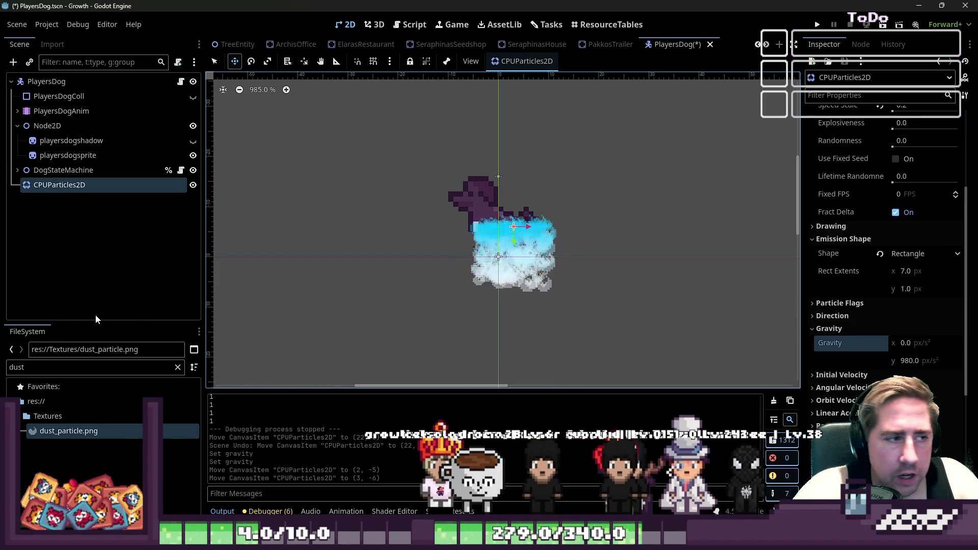
Step: Delete the CPUParticles2D node and run the project again
right_click(100, 187)
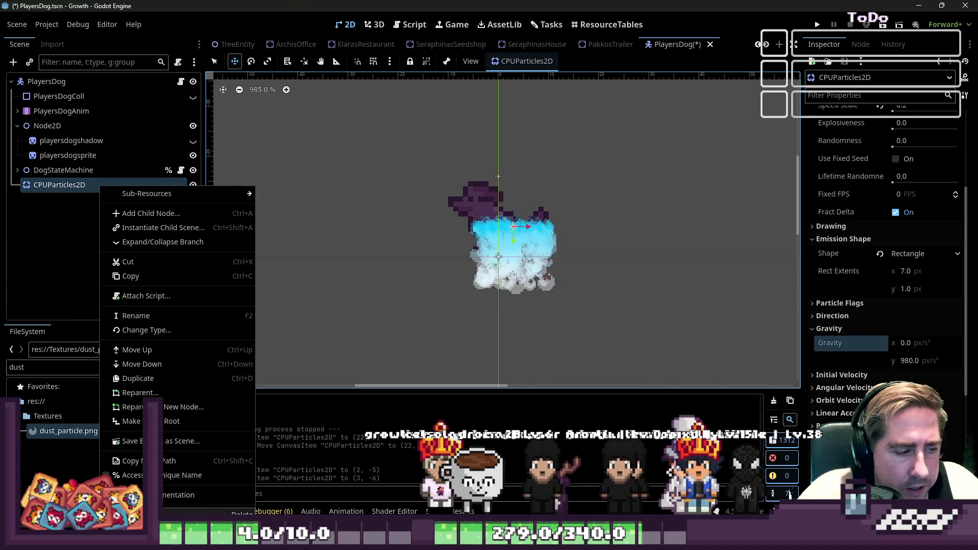
key(Delete)
click(473, 287)
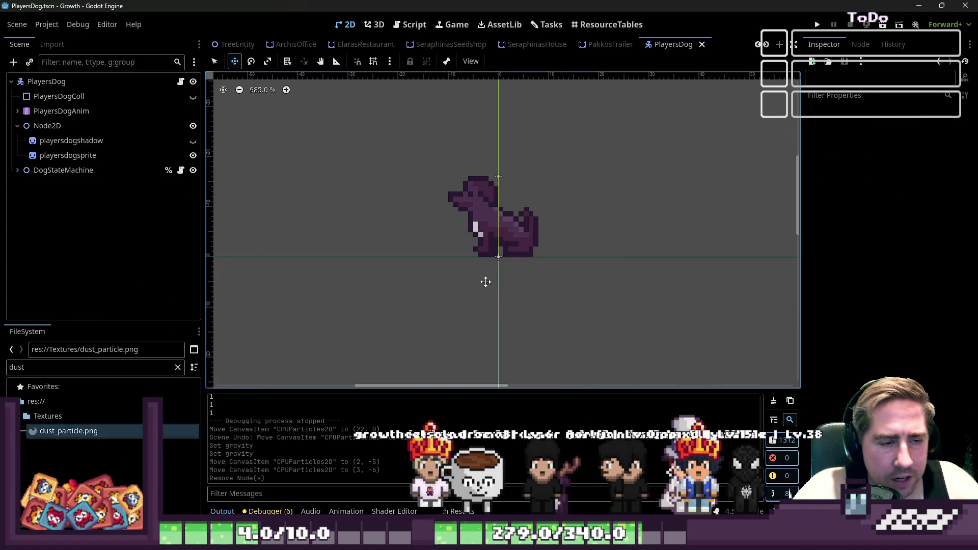
click(817, 25)
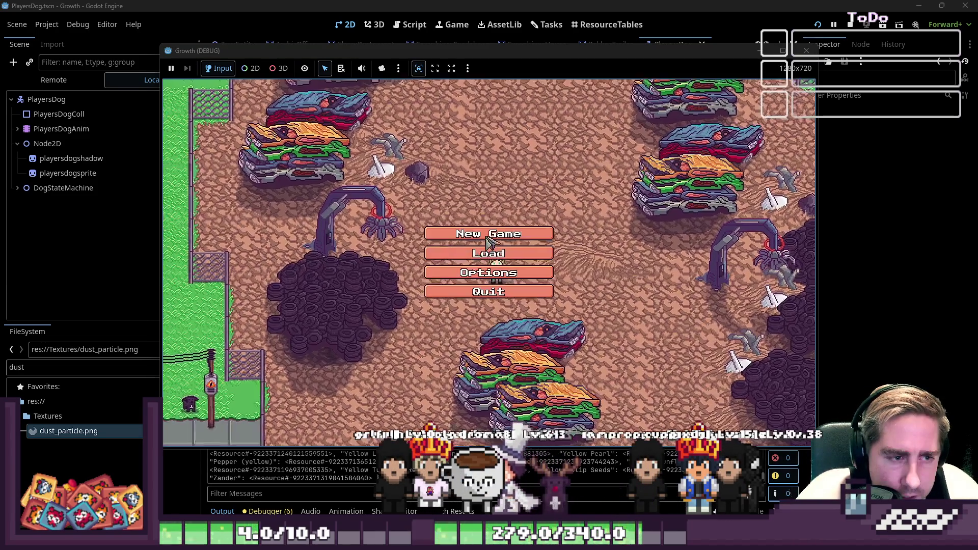
Step: Start a game as 'xyc', walk east, south, west and northwest, then close it
click(527, 226)
text(xyc)
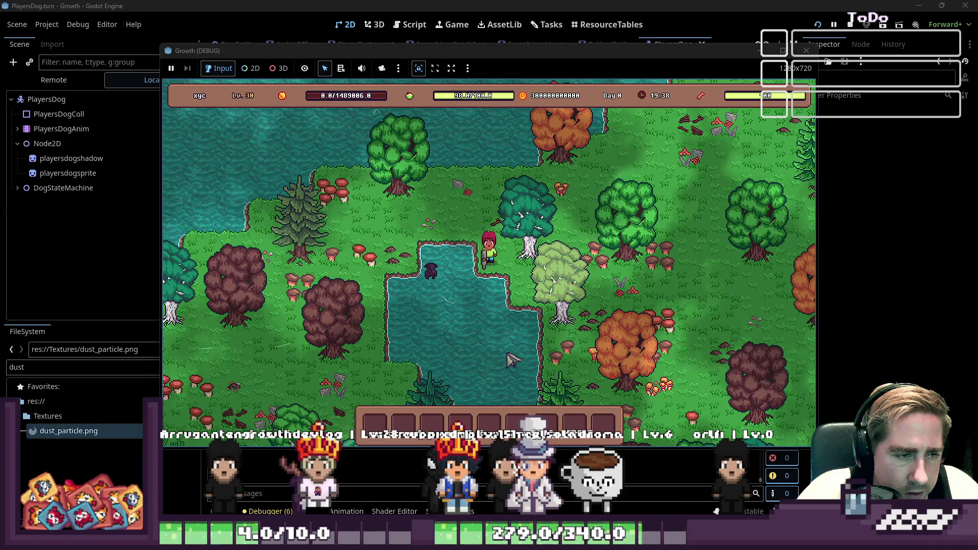
key(d)
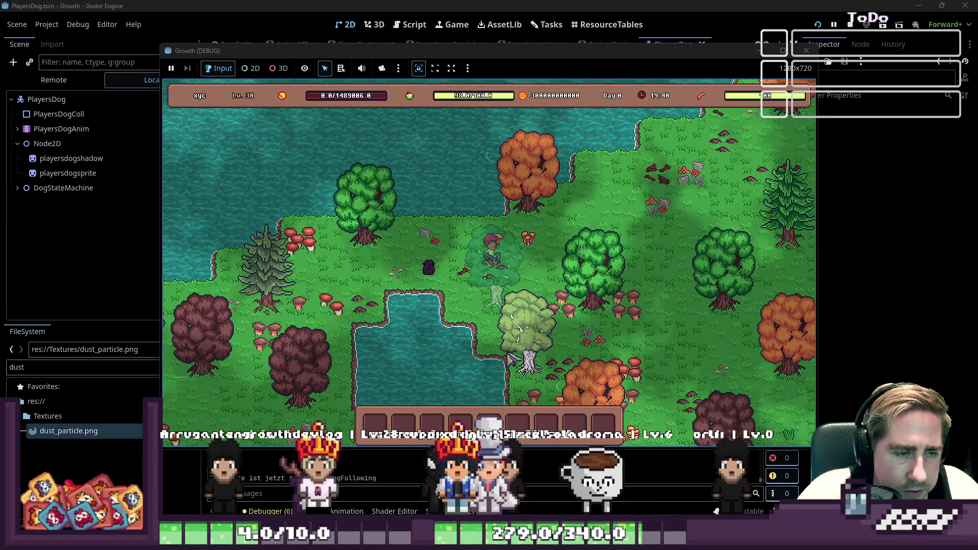
key(s)
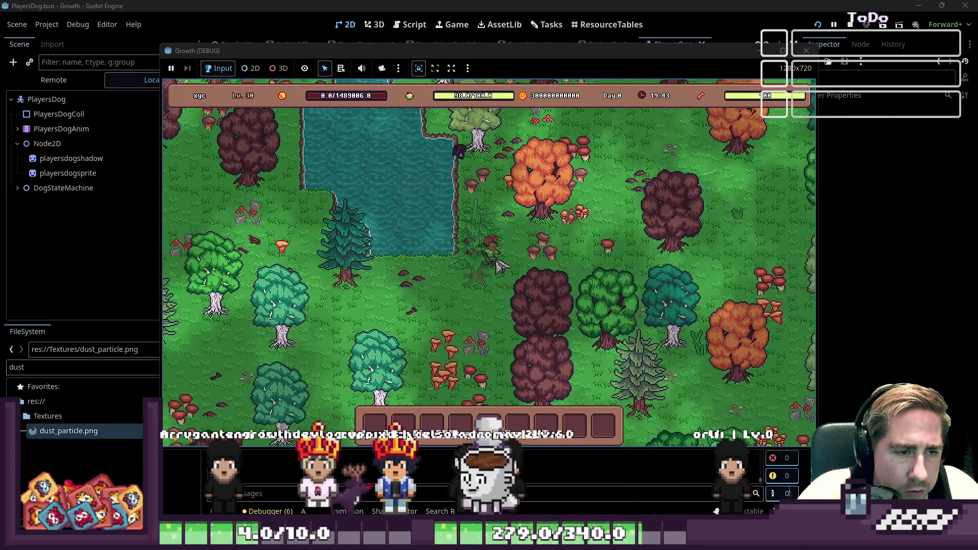
key(a)
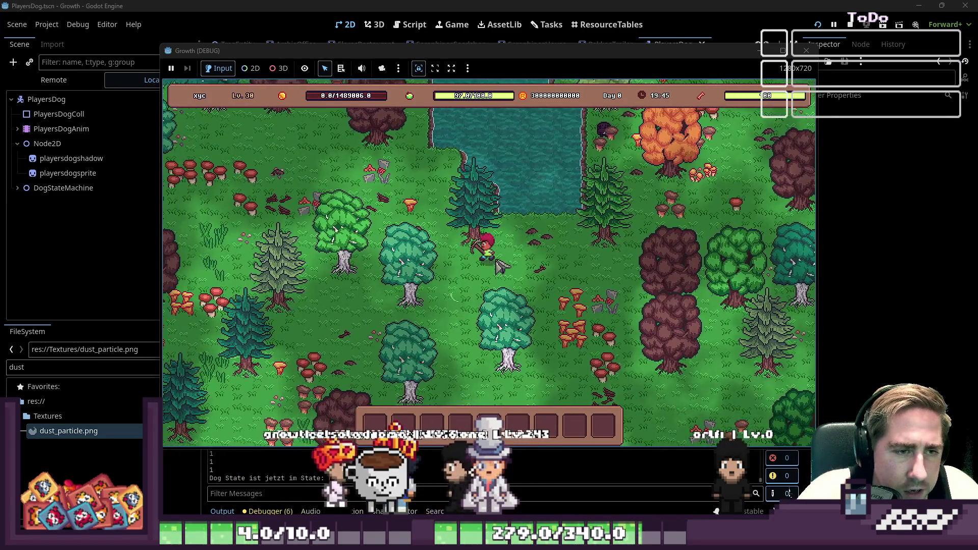
key(w)
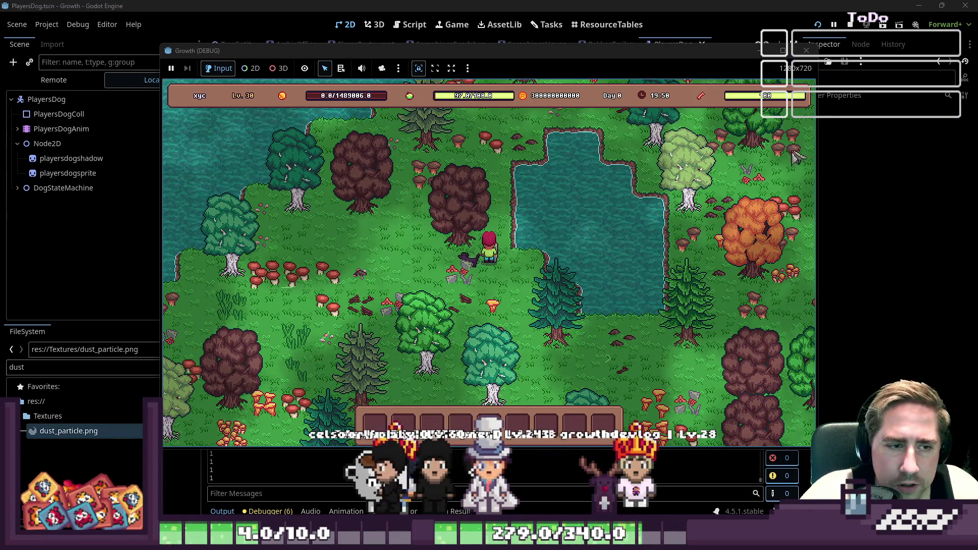
click(806, 51)
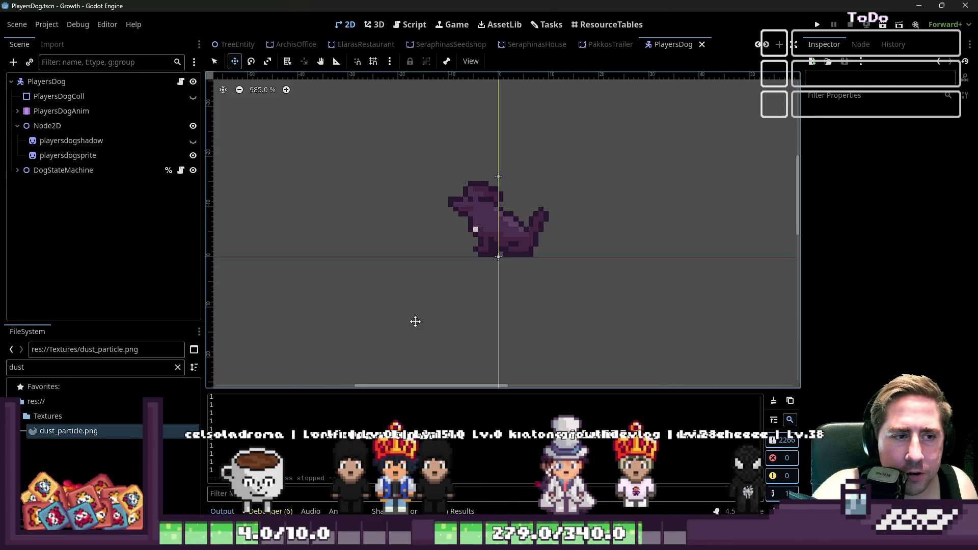
scroll(412, 313, down, 5)
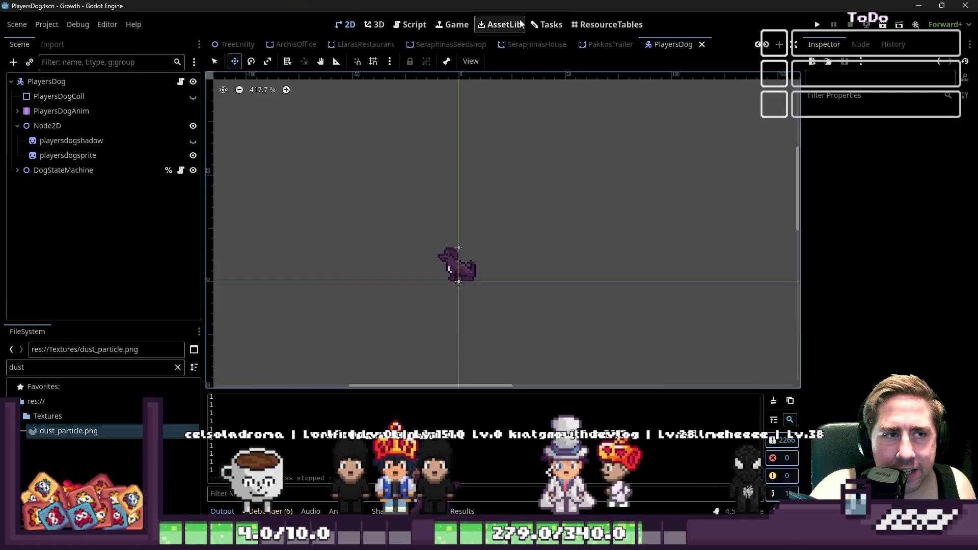